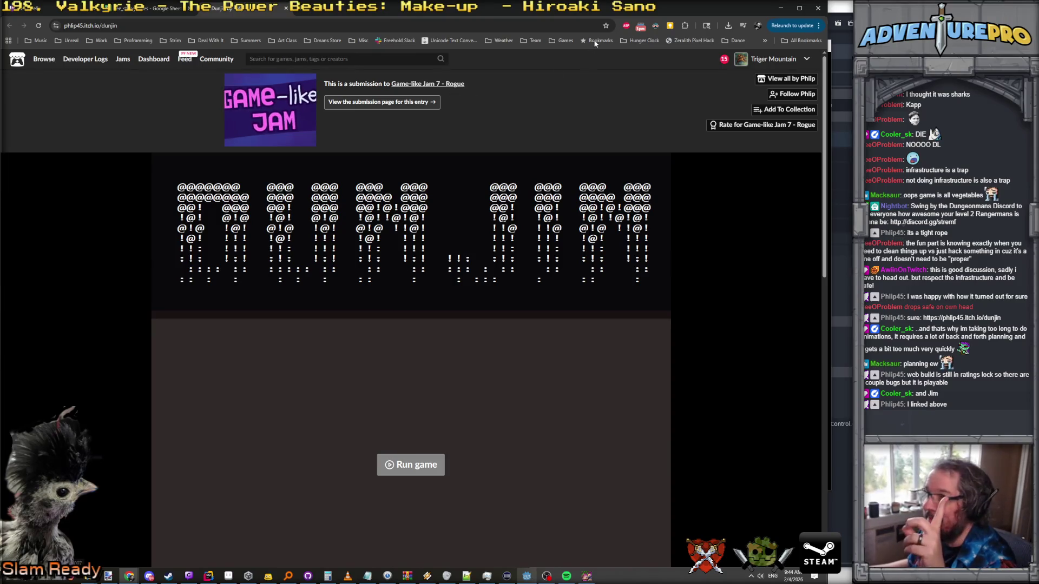
Step: Bookmark the Dunjin game page into the Dance folder under Bookmarks bar, then minimize Chrome
{"action": "left_click", "coordinate": [606, 25]}
{"action": "left_click", "coordinate": [563, 88]}
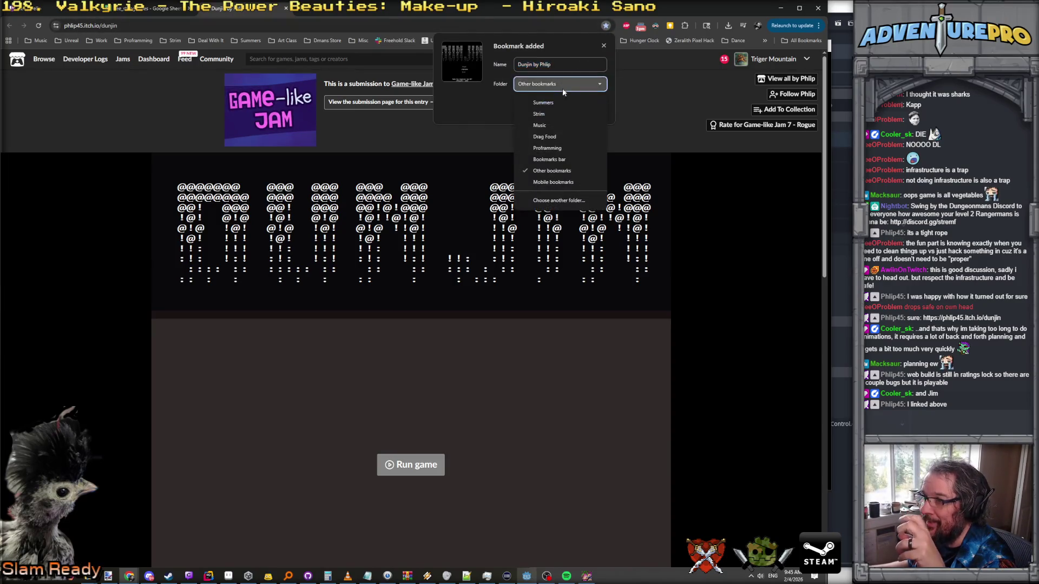
{"action": "left_click", "coordinate": [558, 199]}
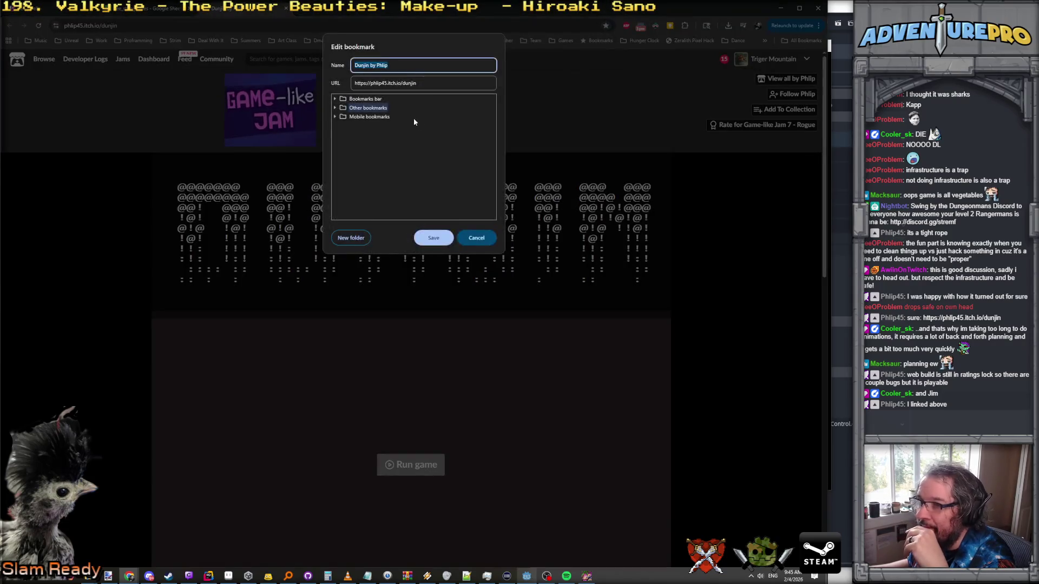
{"action": "left_click", "coordinate": [335, 100]}
{"action": "scroll", "coordinate": [349, 125], "scroll_direction": "down", "scroll_amount": 5}
{"action": "left_click", "coordinate": [363, 136]}
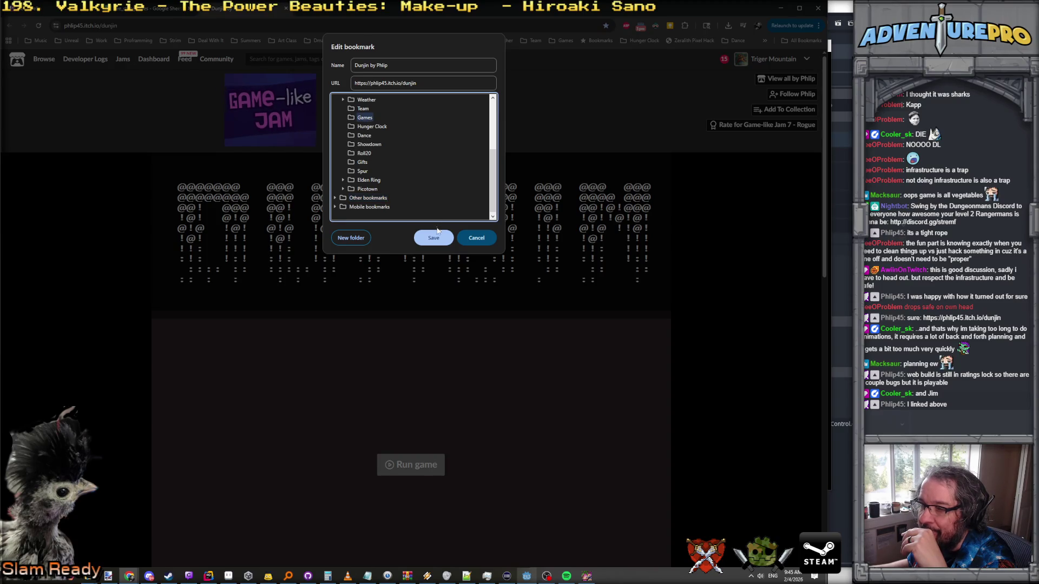
{"action": "left_click", "coordinate": [433, 238]}
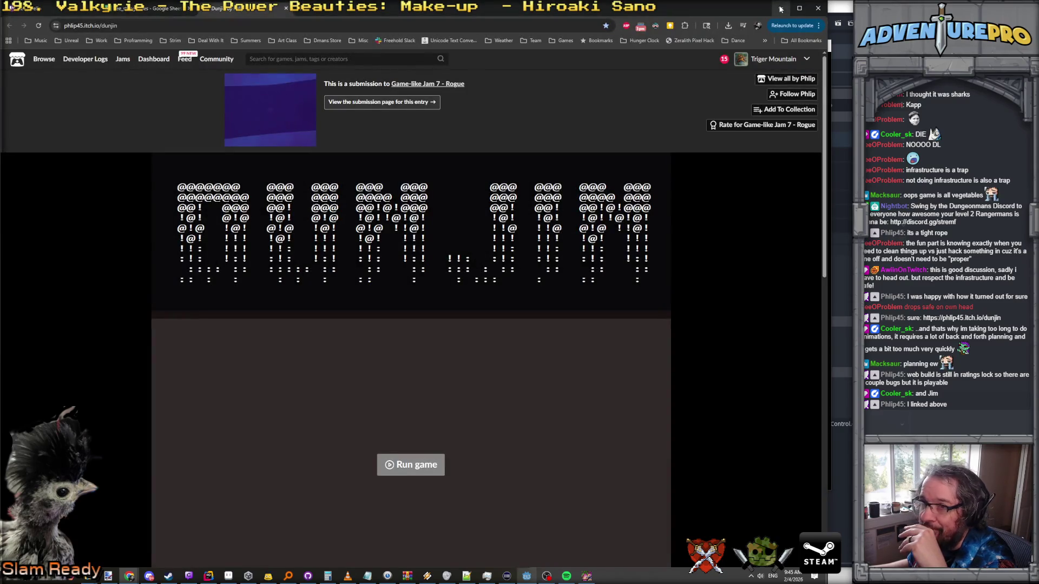
{"action": "left_click", "coordinate": [778, 7]}
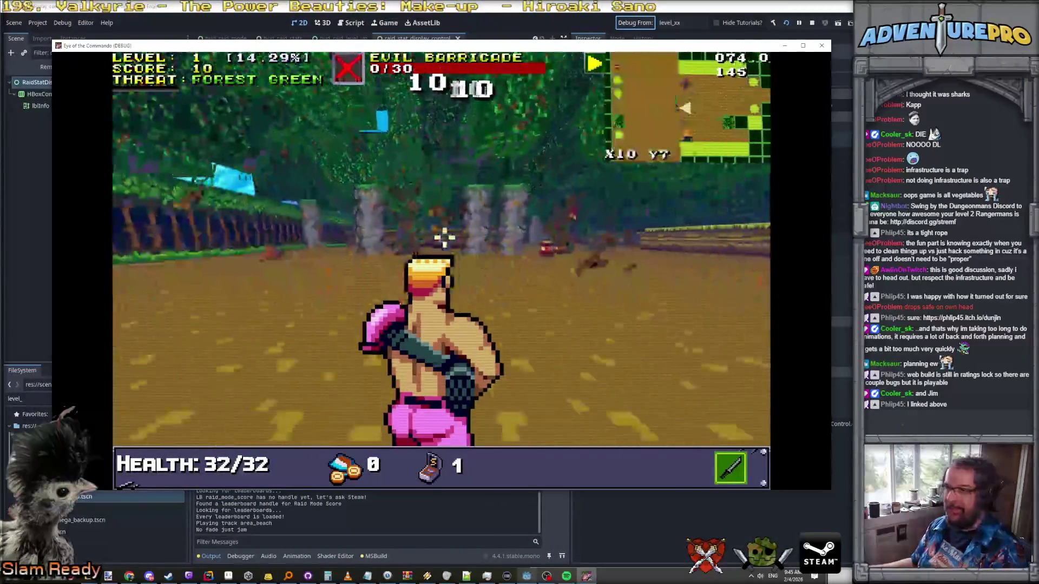
Step: Check the current main gun damage on the in-game stats screen, then resume play
{"action": "key", "text": "grave"}
{"action": "key", "text": "grave"}
{"action": "key", "text": "Escape"}
{"action": "key", "text": "Escape"}
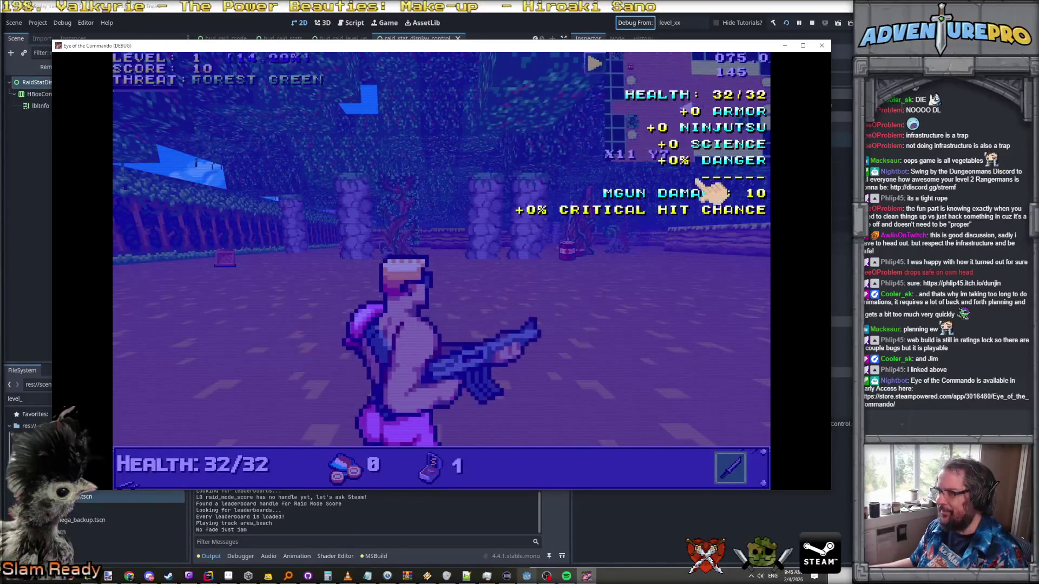
{"action": "mouse_move", "coordinate": [687, 196]}
{"action": "key", "text": "Escape"}
{"action": "key", "text": "Escape"}
{"action": "key", "text": "Escape"}
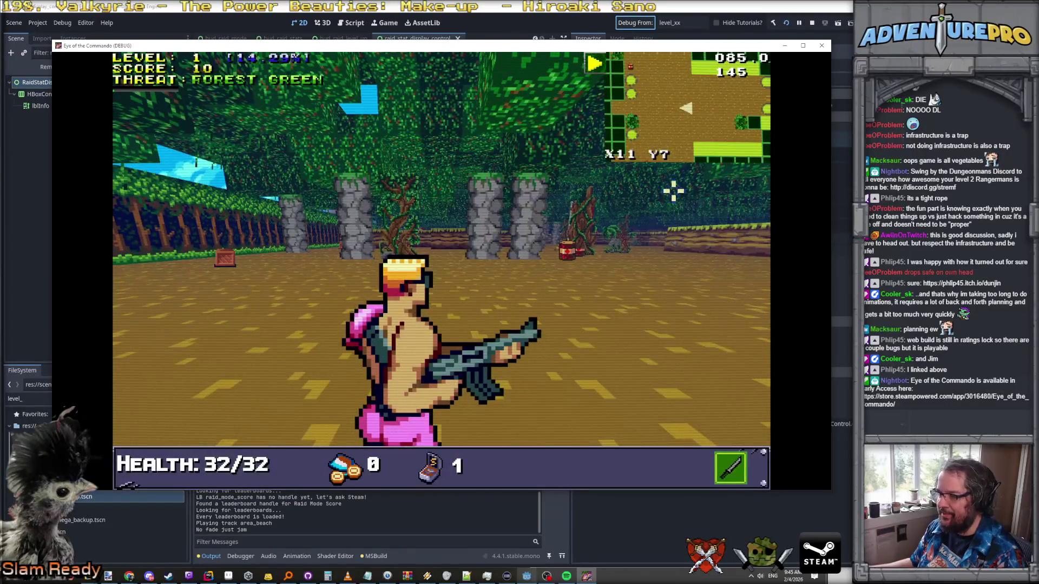
{"action": "left_click", "coordinate": [529, 282]}
Step: Run GIVETROPHY GUN in the console and confirm 11 main gun damage with +10% from gear
{"action": "key", "text": "grave"}
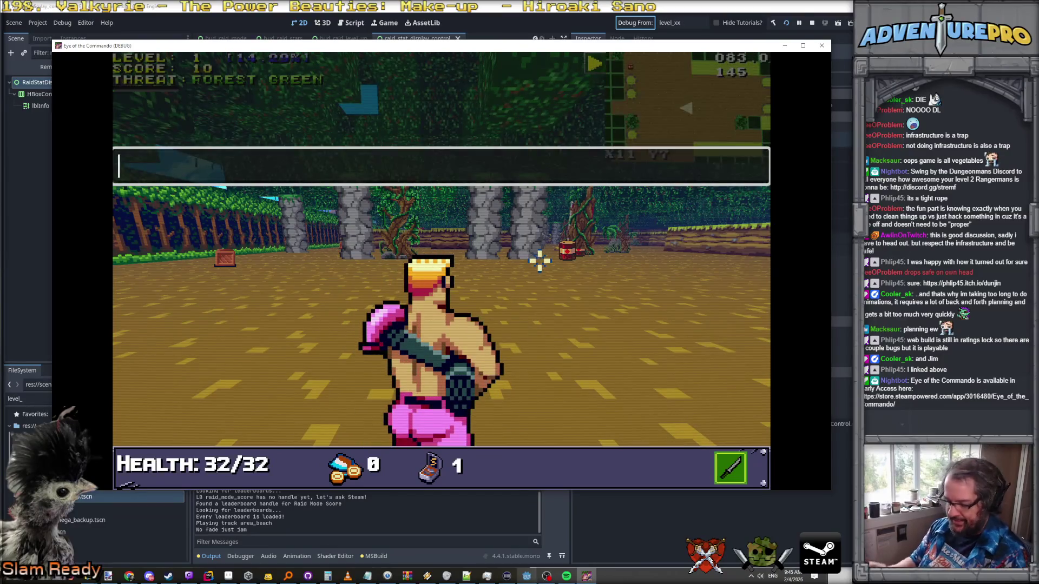
{"action": "type", "text": "GIVETROPHY"}
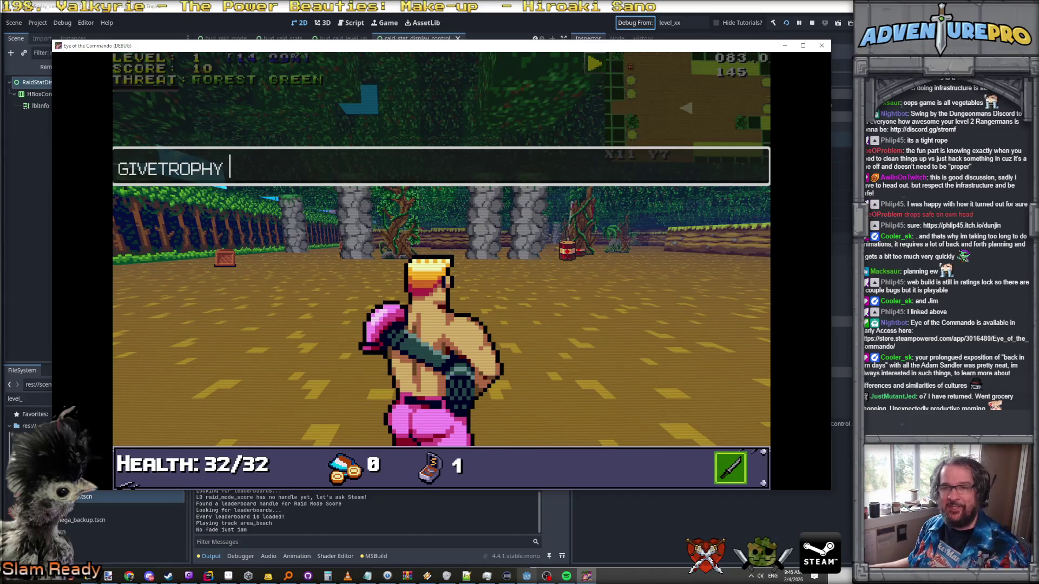
{"action": "key", "text": "alt+Tab"}
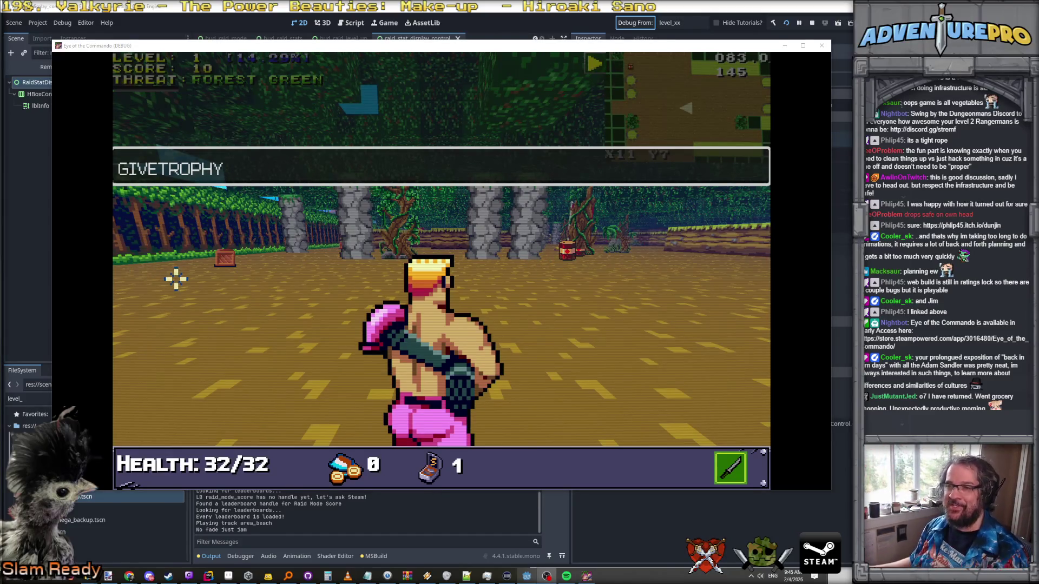
{"action": "left_click", "coordinate": [261, 170]}
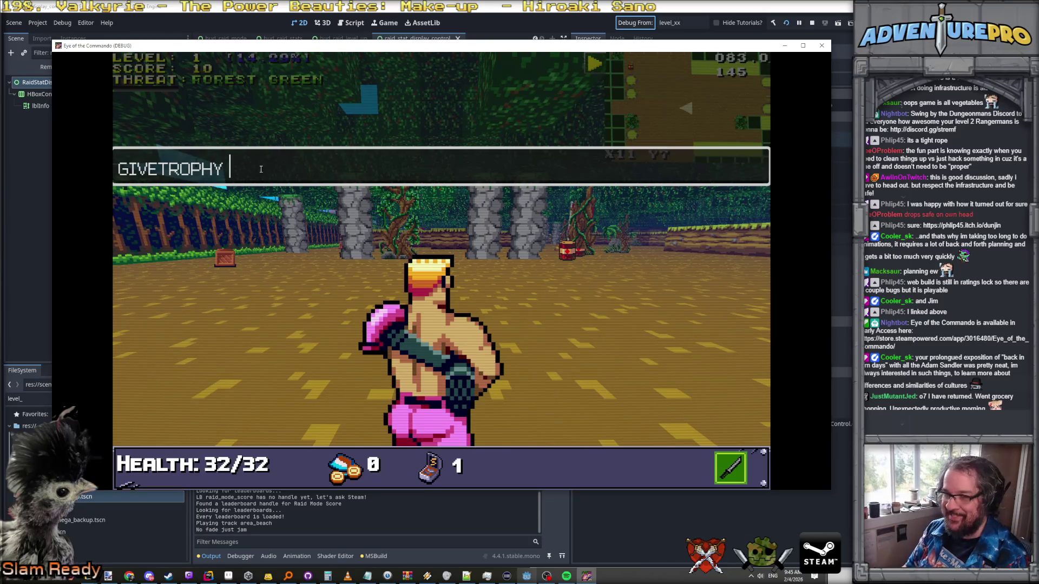
{"action": "type", "text": "GUN"}
{"action": "key", "text": "Return"}
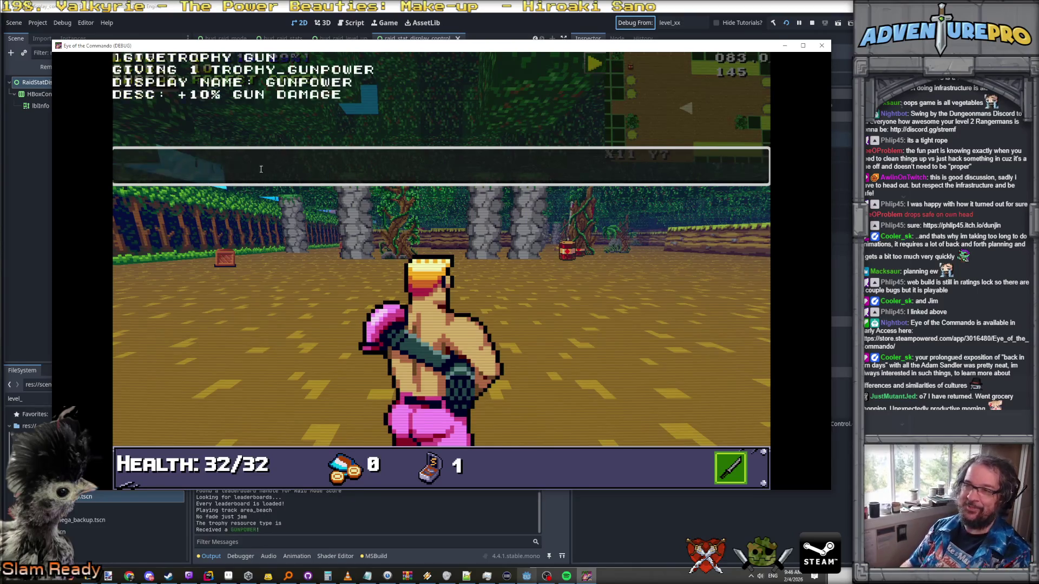
{"action": "key", "text": "Escape"}
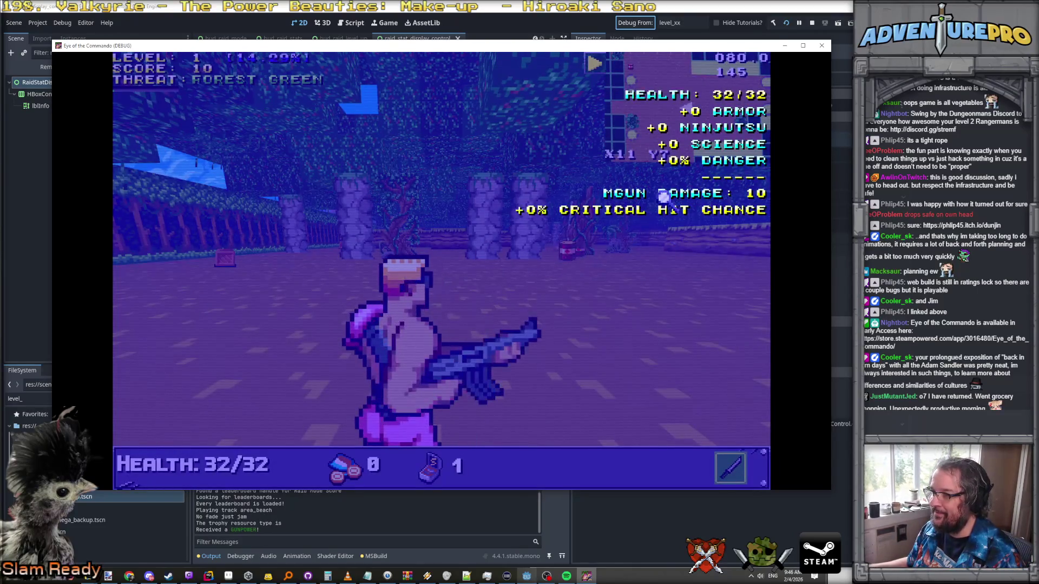
{"action": "mouse_move", "coordinate": [663, 198]}
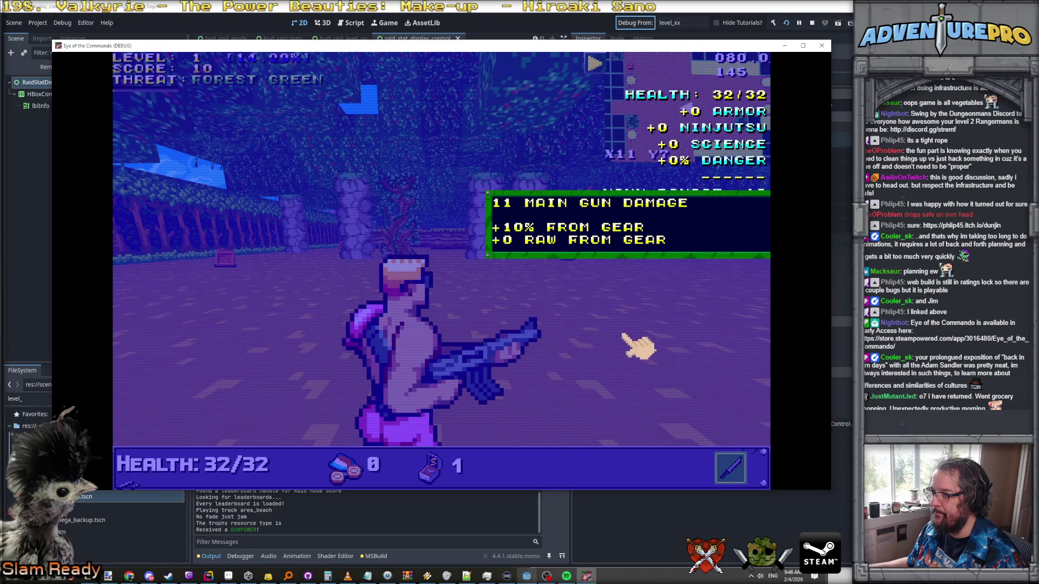
{"action": "key", "text": "alt+Tab"}
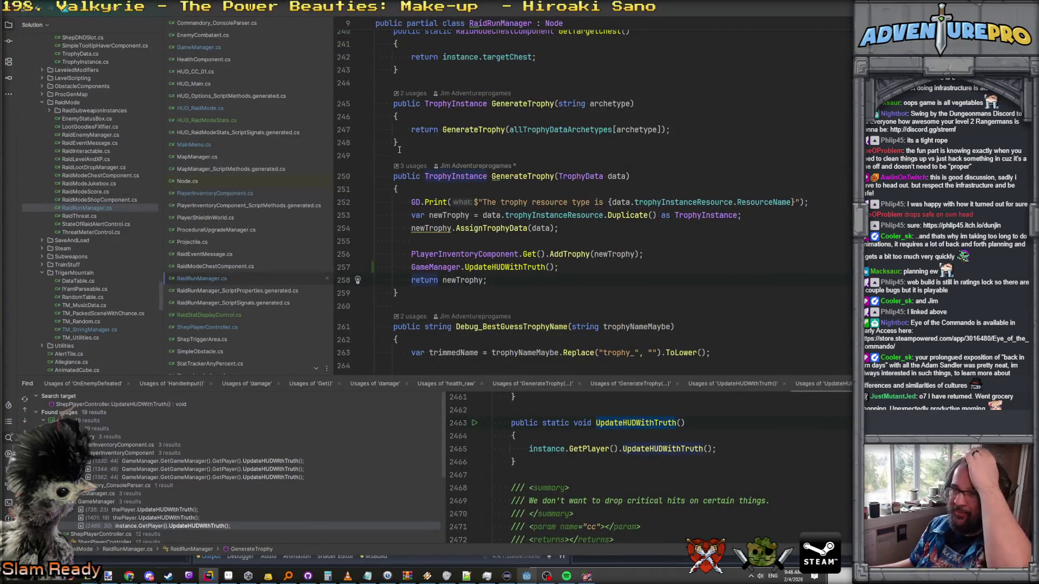
Step: Set a breakpoint on the signal-emitting line 25 of HUD_RaidModeStats.cs
{"action": "left_click", "coordinate": [207, 121]}
{"action": "scroll", "coordinate": [468, 248], "scroll_direction": "down", "scroll_amount": 3}
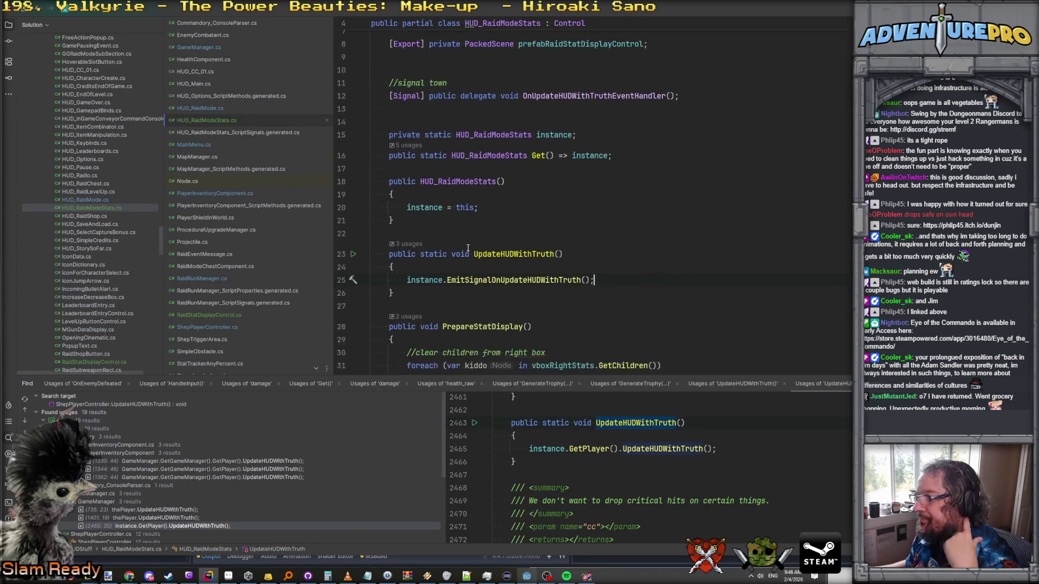
{"action": "key", "text": "F9"}
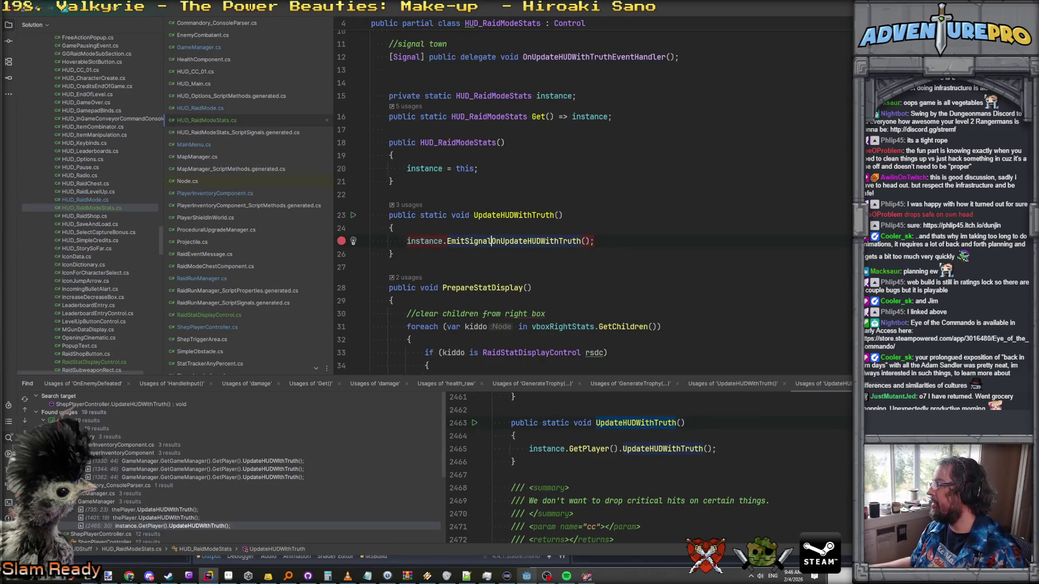
Step: Attach the debugger to the Eye of the Commando (DEBUG) process
{"action": "key", "text": "ctrl+alt+F5"}
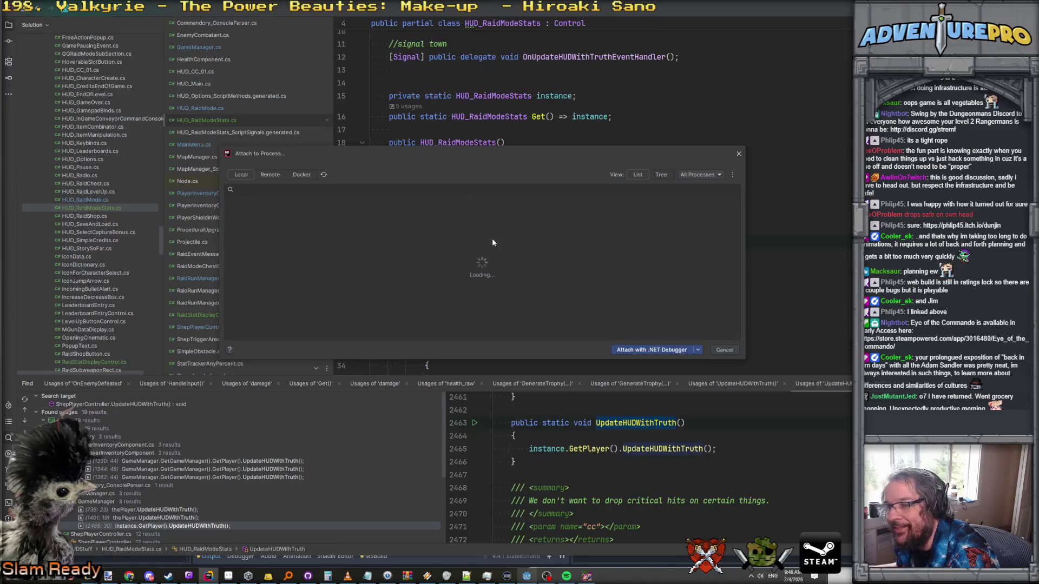
{"action": "scroll", "coordinate": [349, 274], "scroll_direction": "down", "scroll_amount": 10}
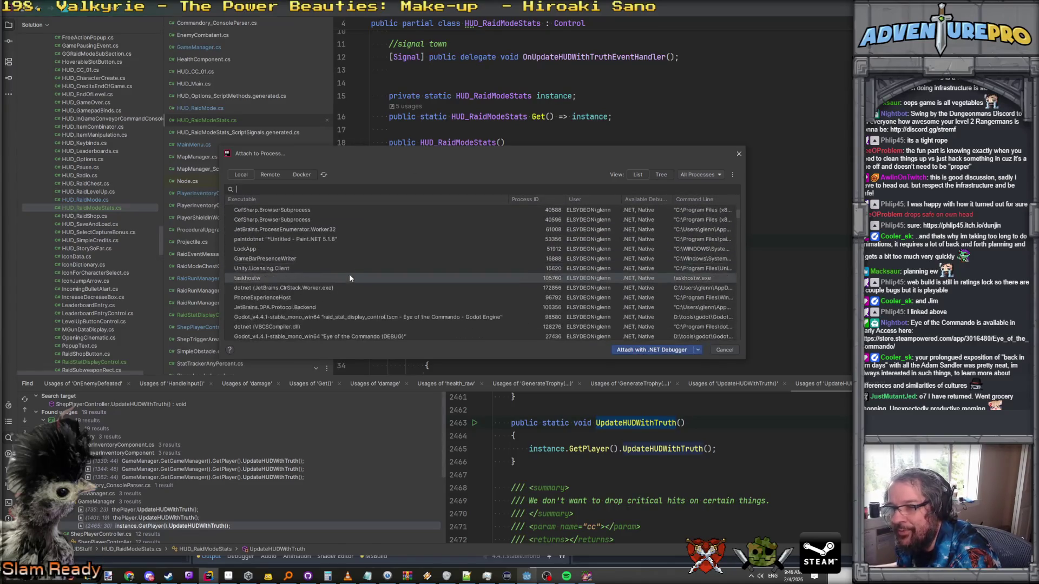
{"action": "left_click", "coordinate": [350, 250]}
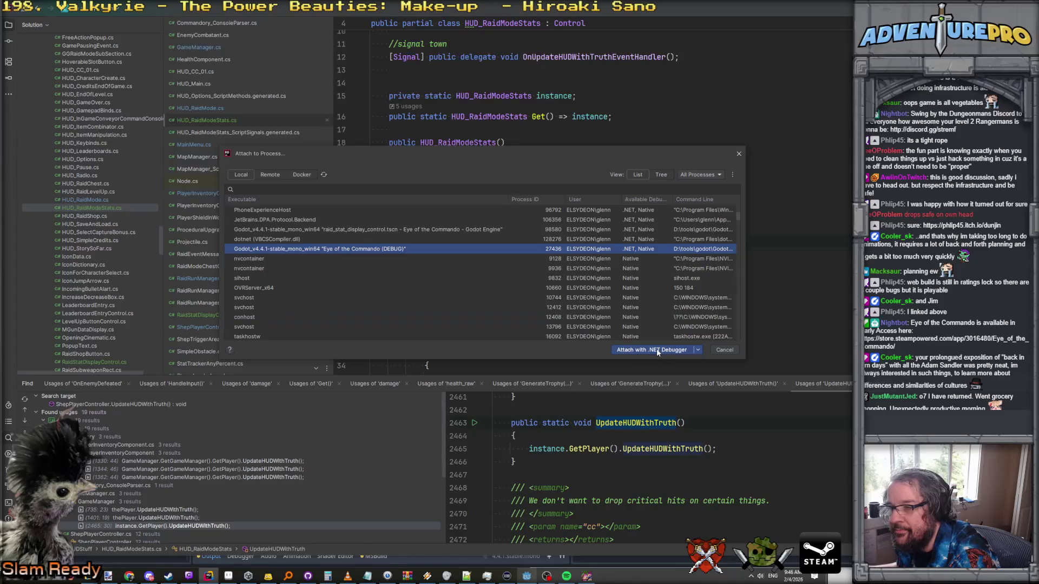
{"action": "left_click", "coordinate": [658, 350]}
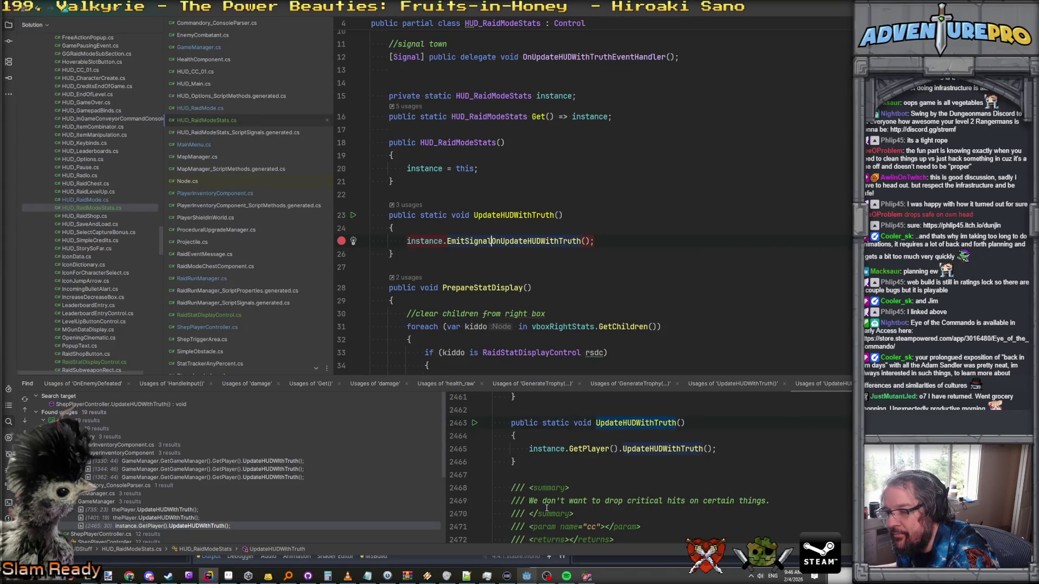
Step: Rerun the GIVETROPHY GUN command in the game's console
{"action": "left_click", "coordinate": [586, 576]}
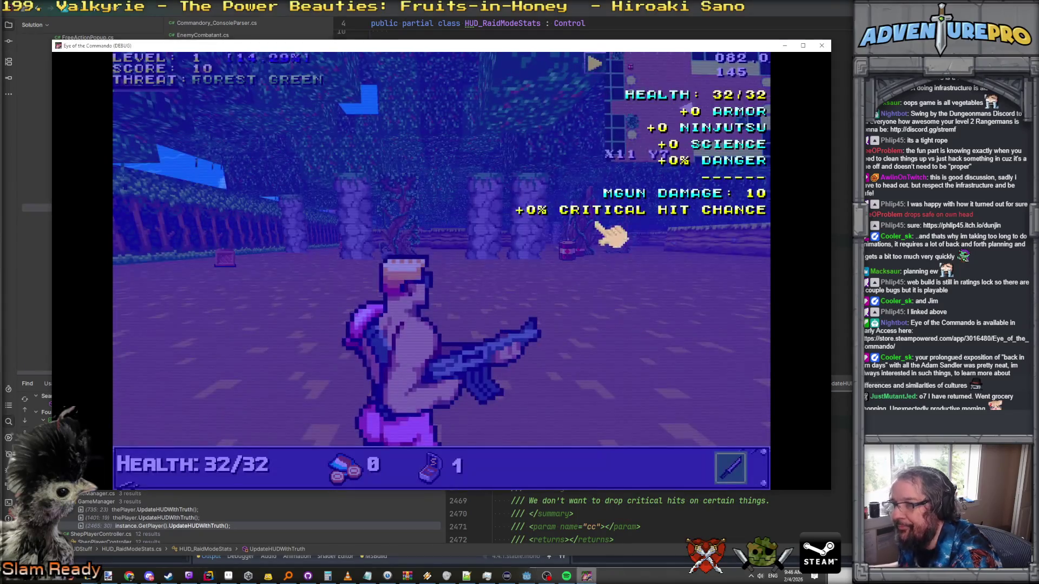
{"action": "left_click", "coordinate": [567, 259]}
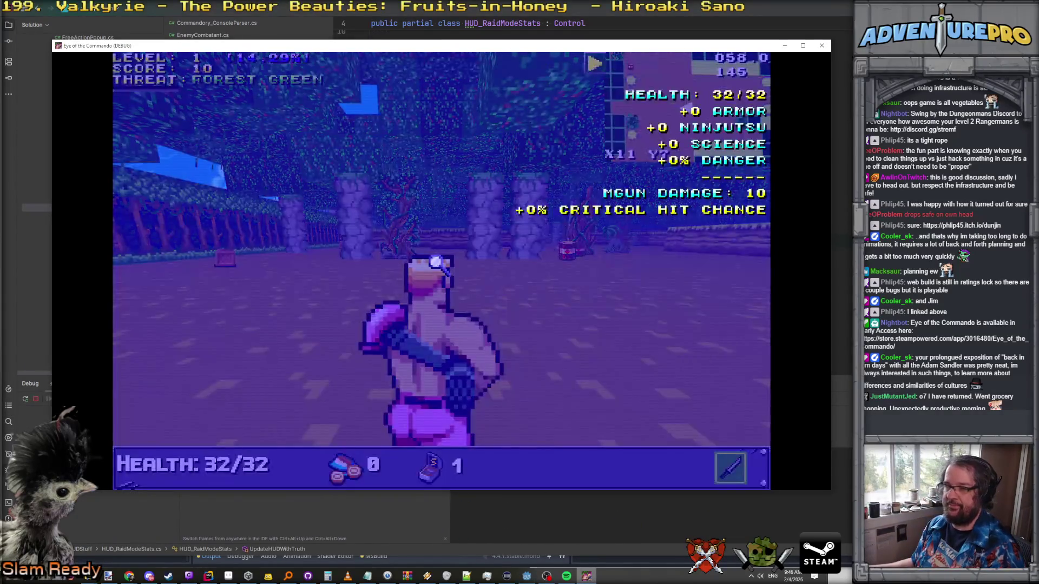
{"action": "key", "text": "grave"}
{"action": "key", "text": "Up"}
{"action": "key", "text": "Return"}
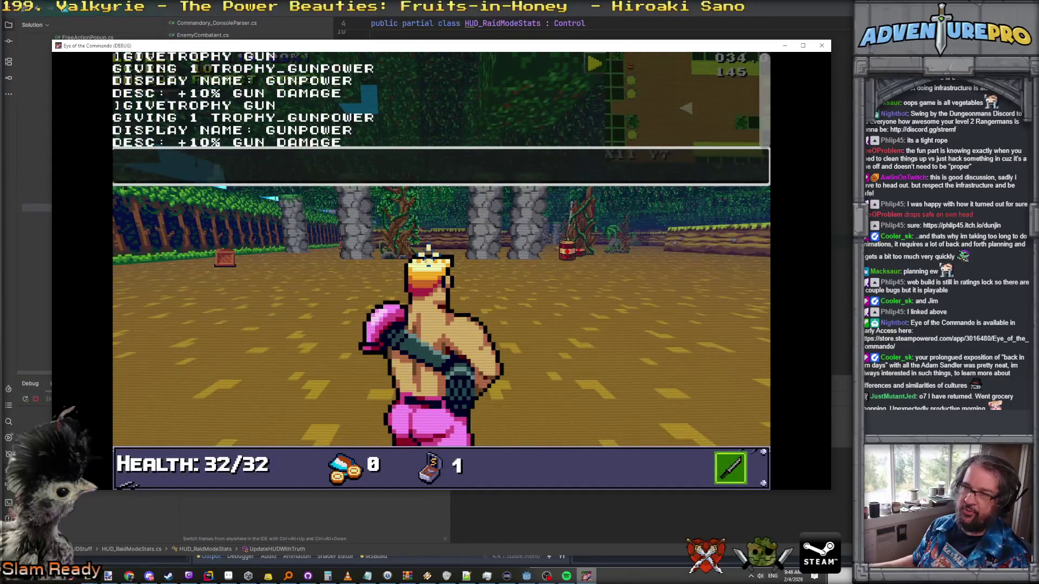
{"action": "key", "text": "alt+Tab"}
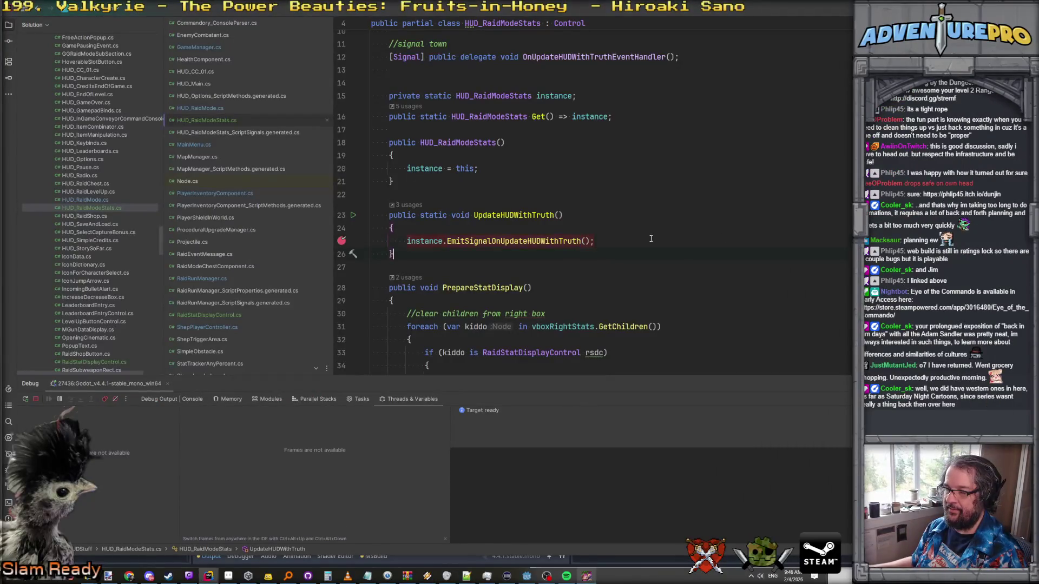
Step: Find usages of UpdateHUDWithTruth and go to the call inside SetVisibility
{"action": "double_click", "coordinate": [503, 215]}
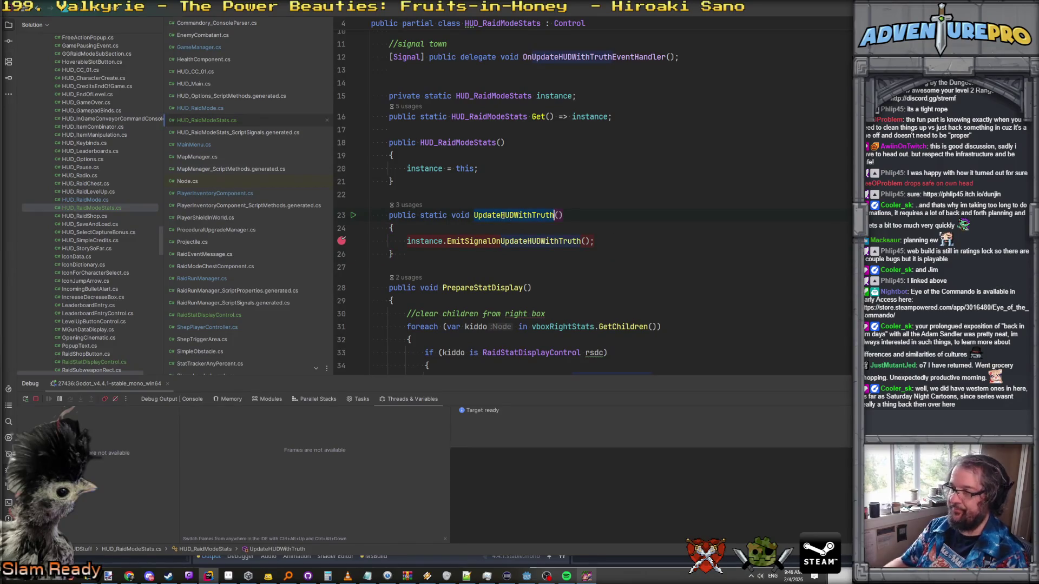
{"action": "key", "text": "alt+F7"}
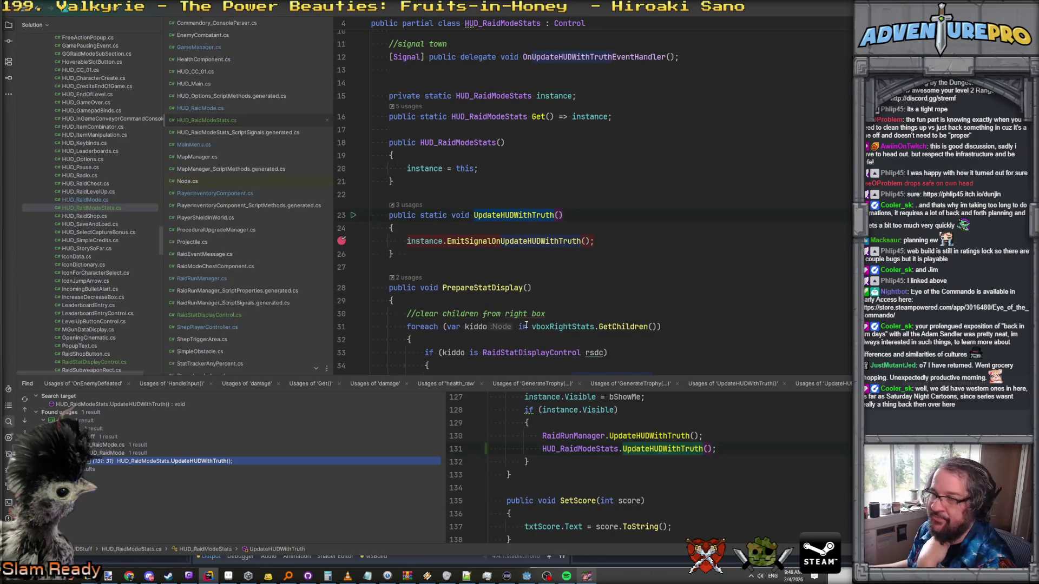
{"action": "scroll", "coordinate": [574, 434], "scroll_direction": "up", "scroll_amount": 2}
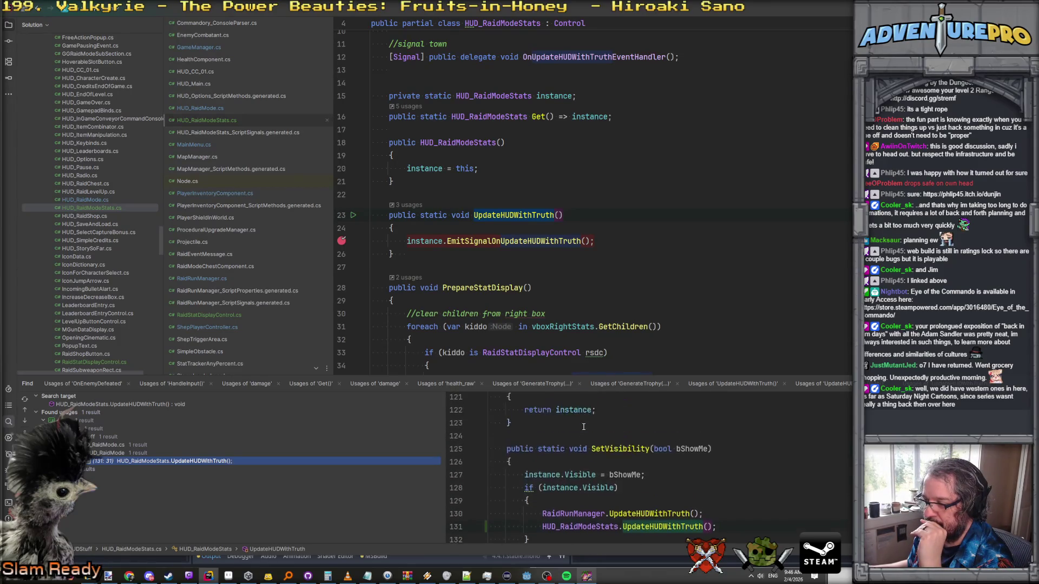
{"action": "left_click", "coordinate": [721, 476]}
Step: Delete the redundant HUD_RaidModeStats.UpdateHUDWithTruth() call on line 131 of SetVisibility
{"action": "key", "text": "Down"}
{"action": "key", "text": "Home"}
{"action": "key", "text": "shift+Down"}
{"action": "key", "text": "ctrl+c"}
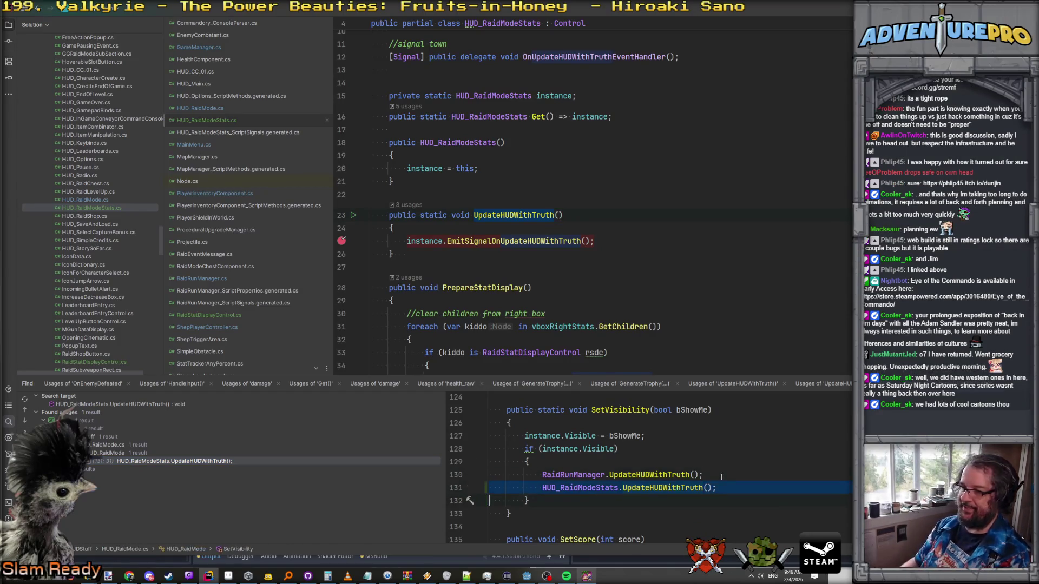
{"action": "key", "text": "Delete"}
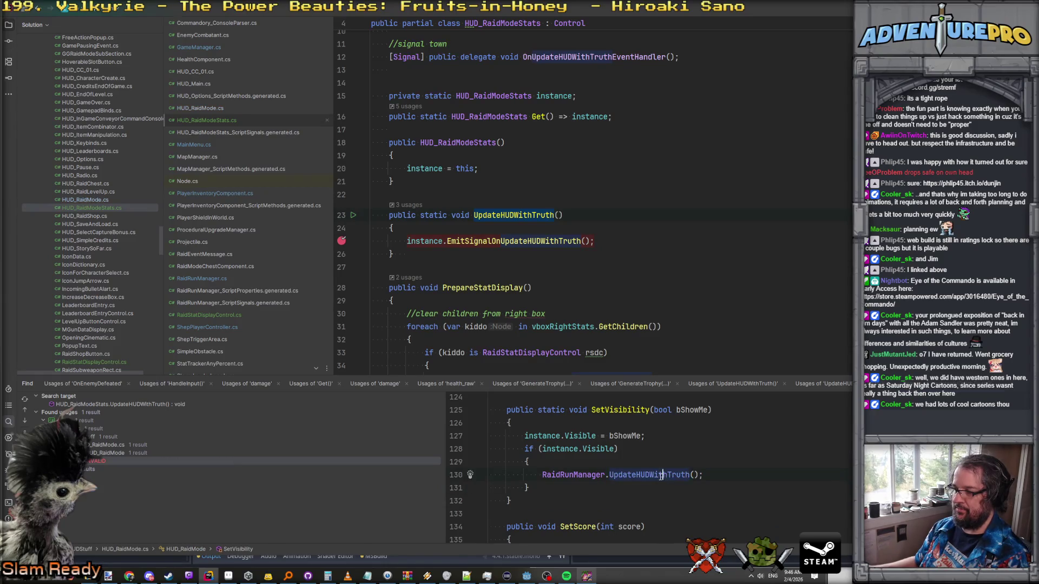
{"action": "left_click", "coordinate": [650, 475], "text": "ctrl"}
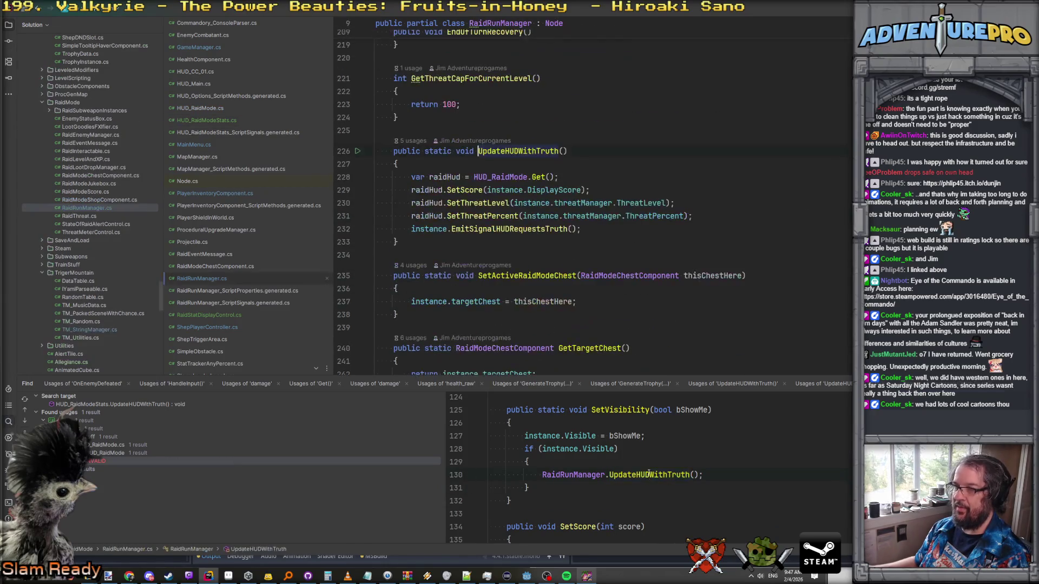
Step: Paste a HUD_RaidModeStats.UpdateHUDWithTruth call after the signal emit in RaidRunManager.UpdateHUDWithTruth
{"action": "left_click", "coordinate": [725, 230]}
{"action": "key", "text": "Return"}
{"action": "key", "text": "Return"}
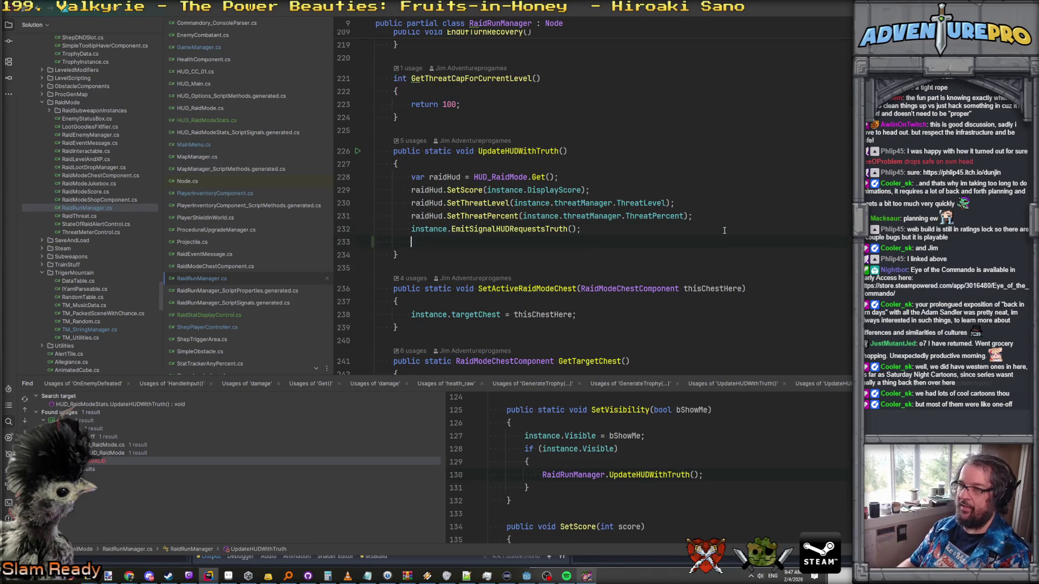
{"action": "key", "text": "ctrl+v"}
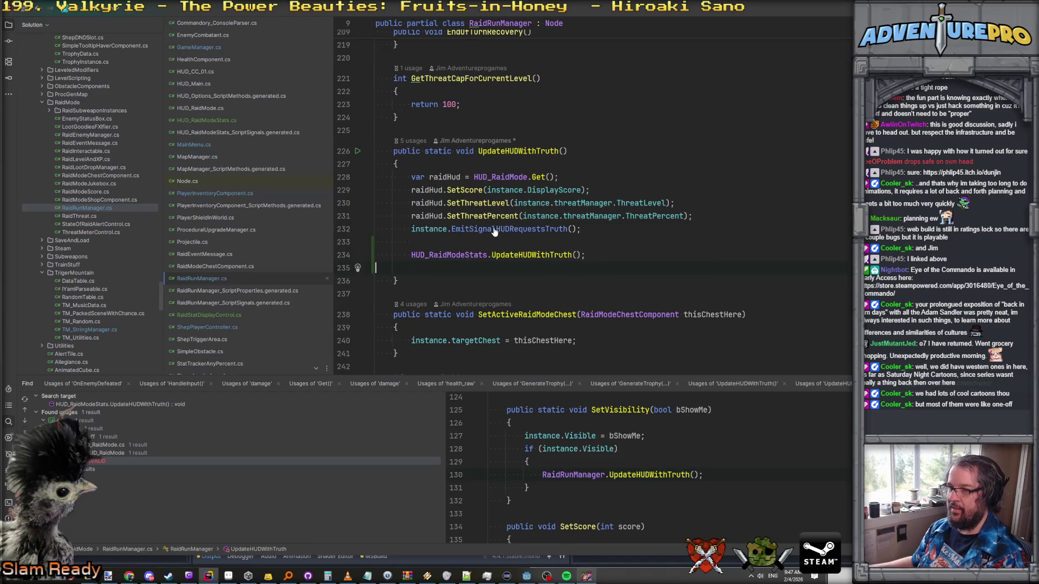
{"action": "left_click", "coordinate": [474, 241]}
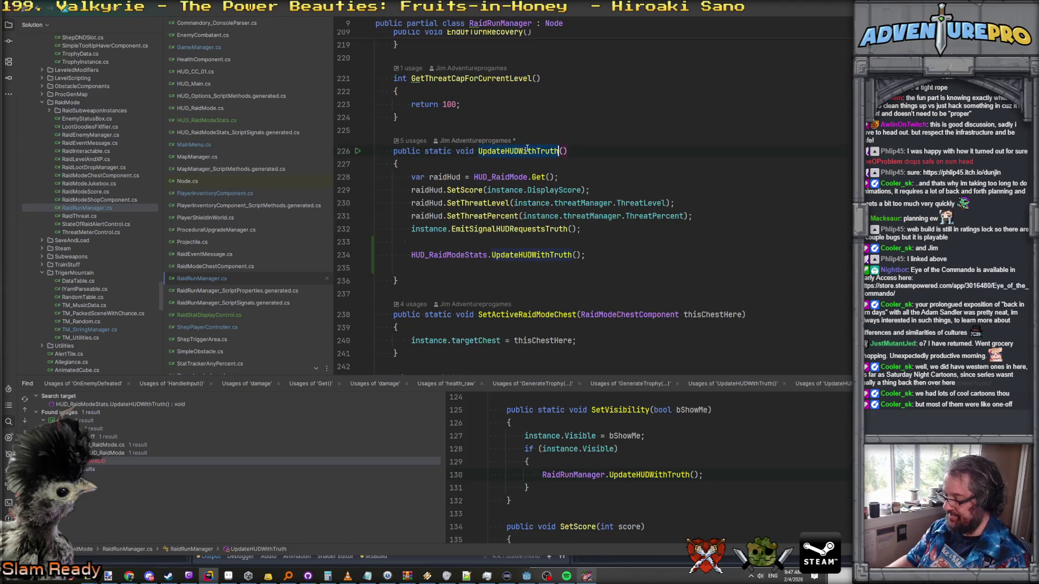
Step: Find usages of RaidRunManager.UpdateHUDWithTruth and preview the calls at lines 187 and 218
{"action": "key", "text": "alt+F7"}
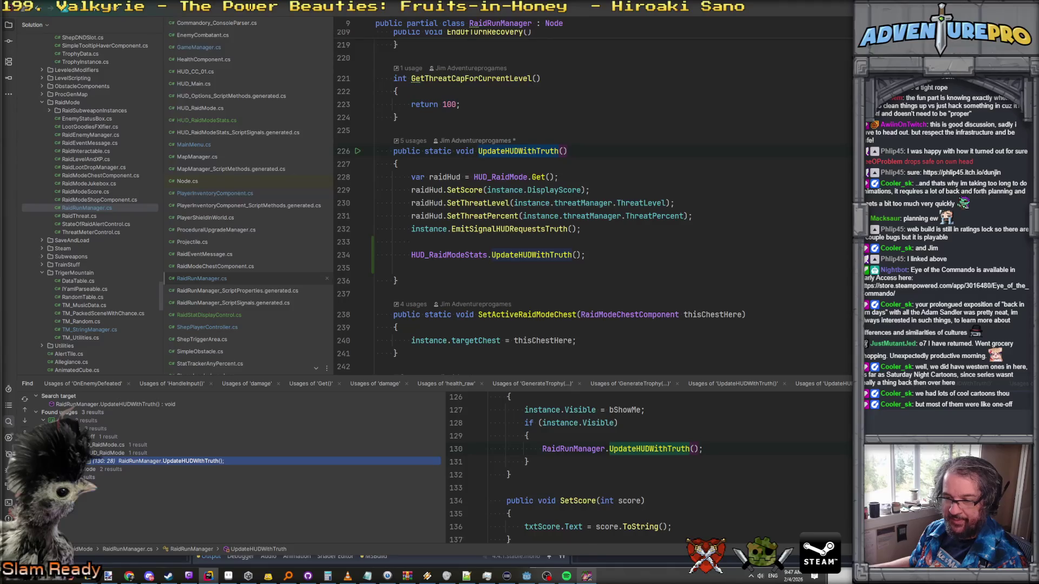
{"action": "left_click", "coordinate": [139, 494]}
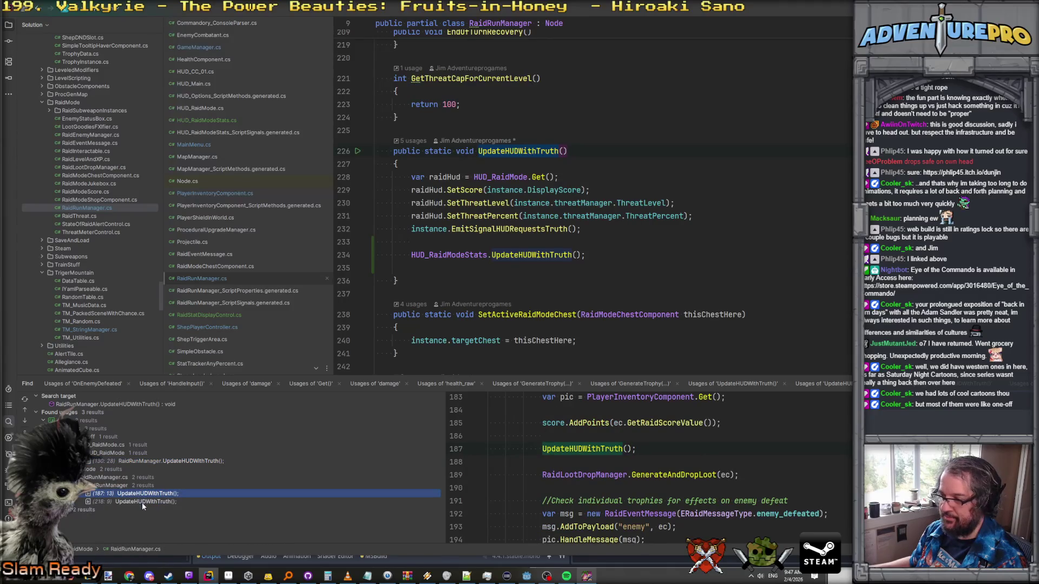
{"action": "left_click", "coordinate": [141, 502]}
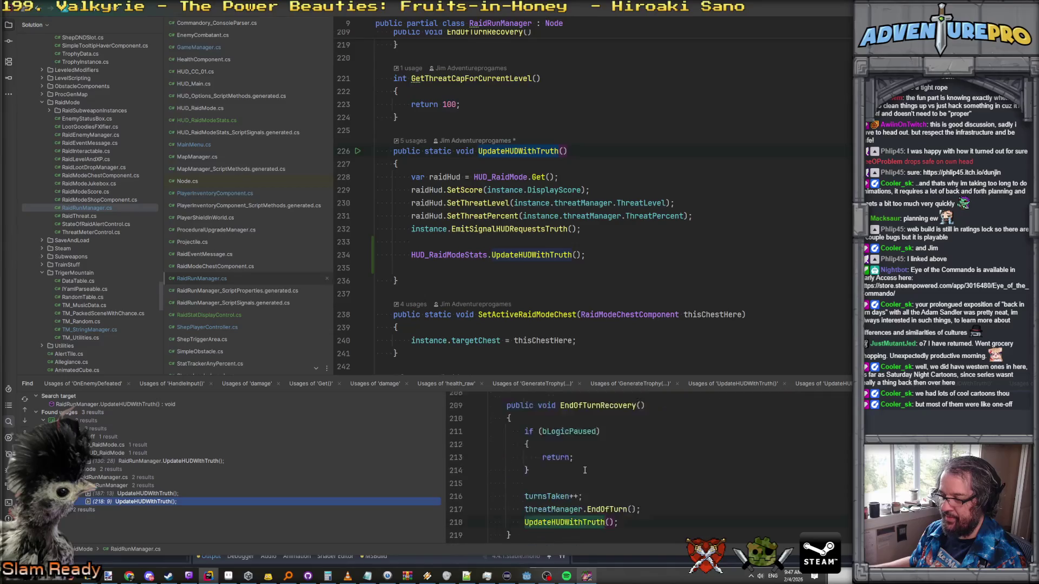
{"action": "left_click", "coordinate": [156, 497]}
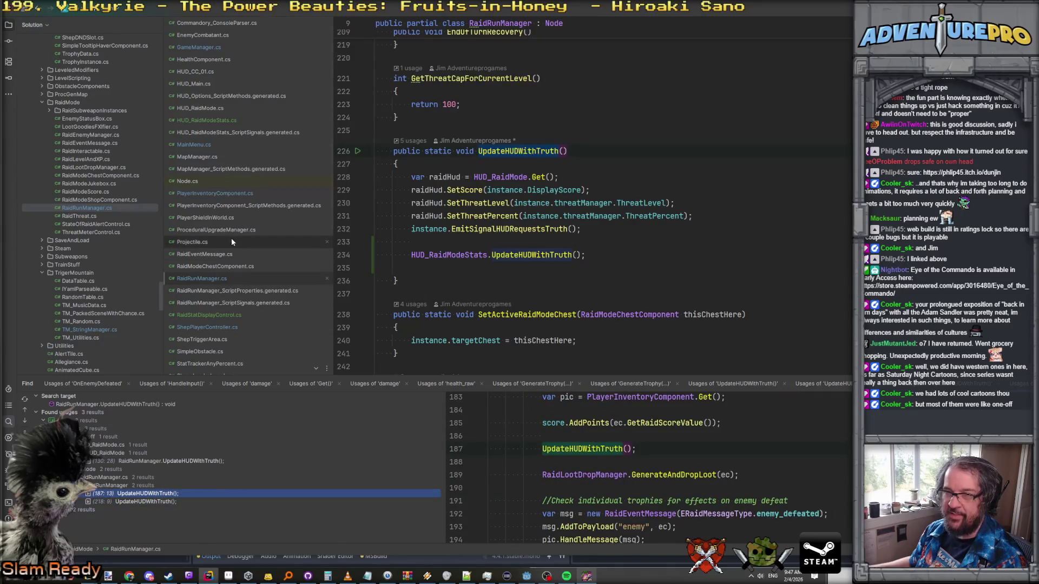
{"action": "scroll", "coordinate": [209, 76], "scroll_direction": "up", "scroll_amount": 1}
Step: Search GameManager.cs for 'pdatehu', then follow ShepPlayerController's call into HUD_RaidMode.UpdateHUDWithTruth
{"action": "left_click", "coordinate": [205, 61]}
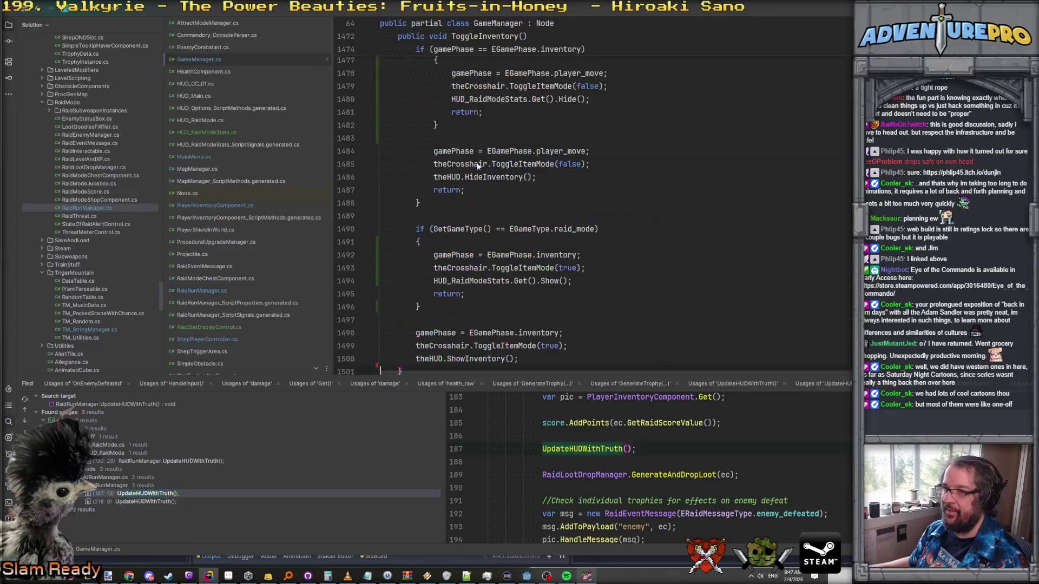
{"action": "key", "text": "ctrl+f"}
{"action": "type", "text": "updatehu"}
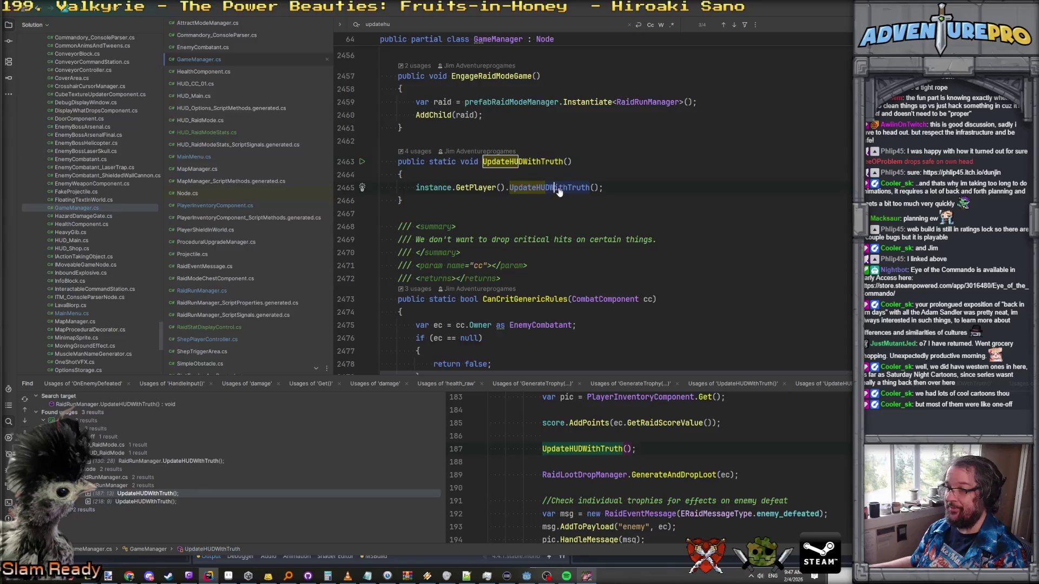
{"action": "left_click", "coordinate": [551, 187], "text": "ctrl"}
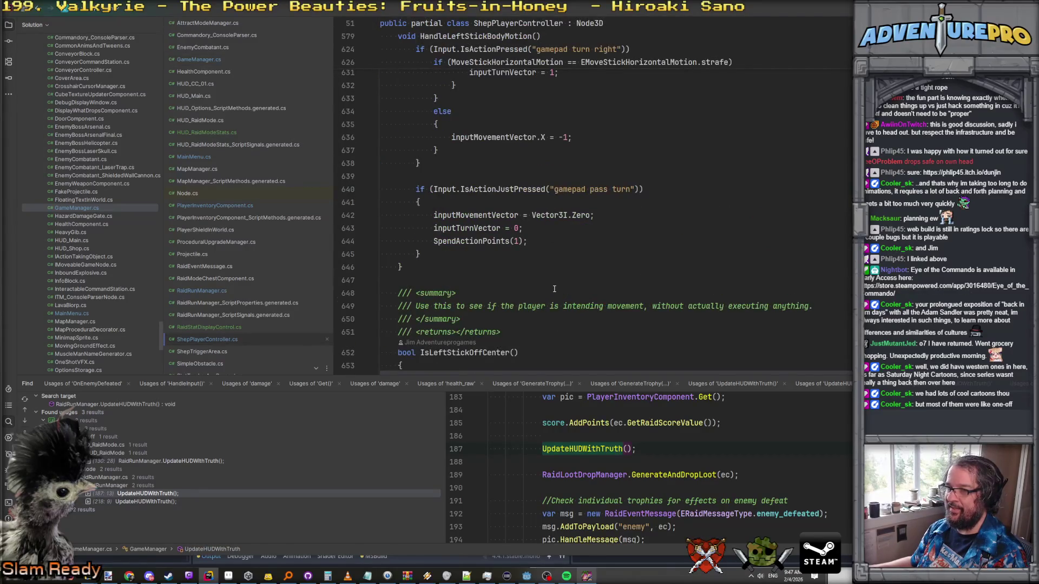
{"action": "scroll", "coordinate": [554, 289], "scroll_direction": "up", "scroll_amount": 5}
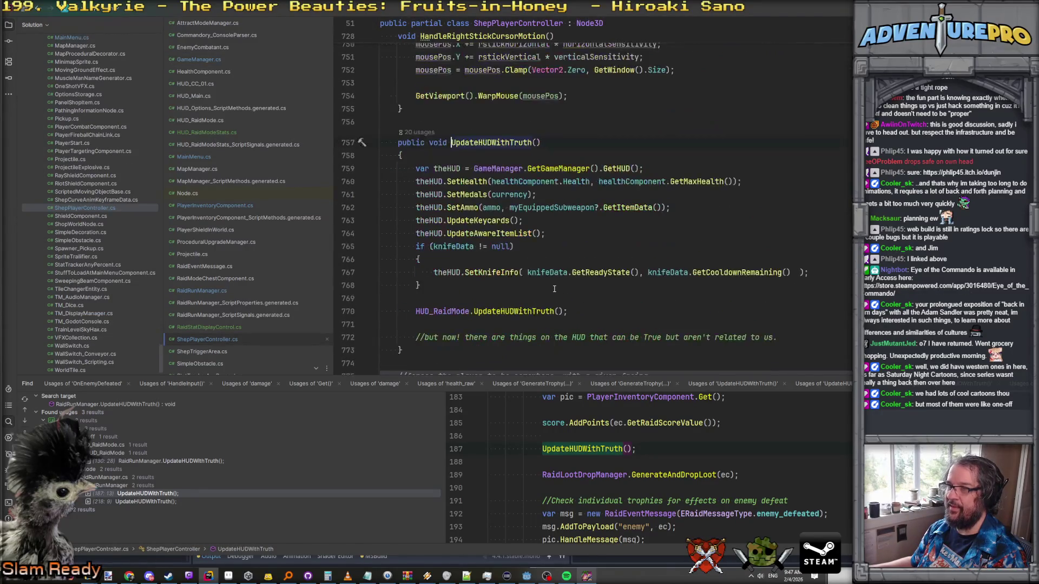
{"action": "scroll", "coordinate": [525, 292], "scroll_direction": "down", "scroll_amount": 1}
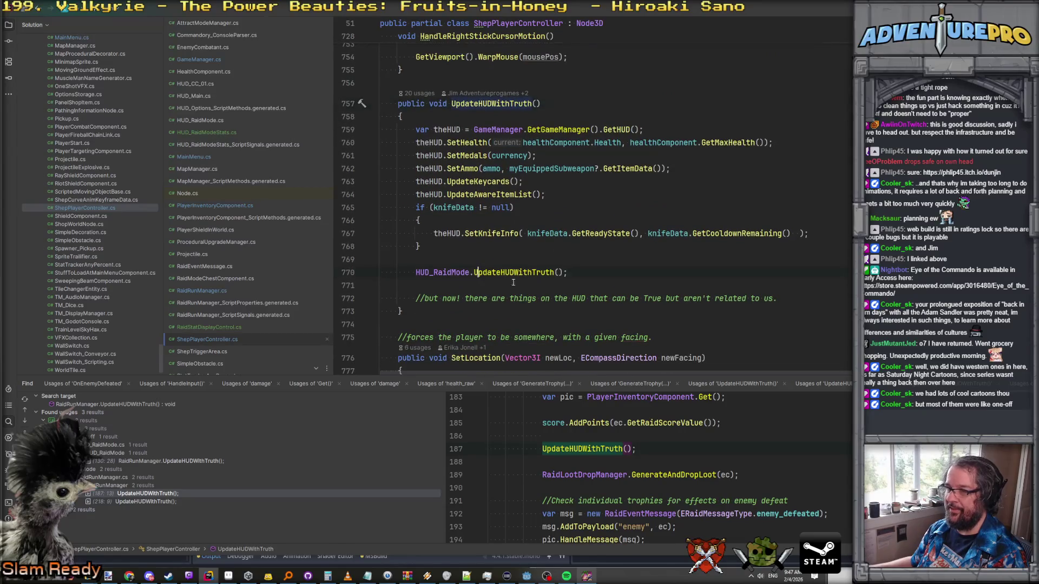
{"action": "left_click", "coordinate": [517, 273], "text": "ctrl"}
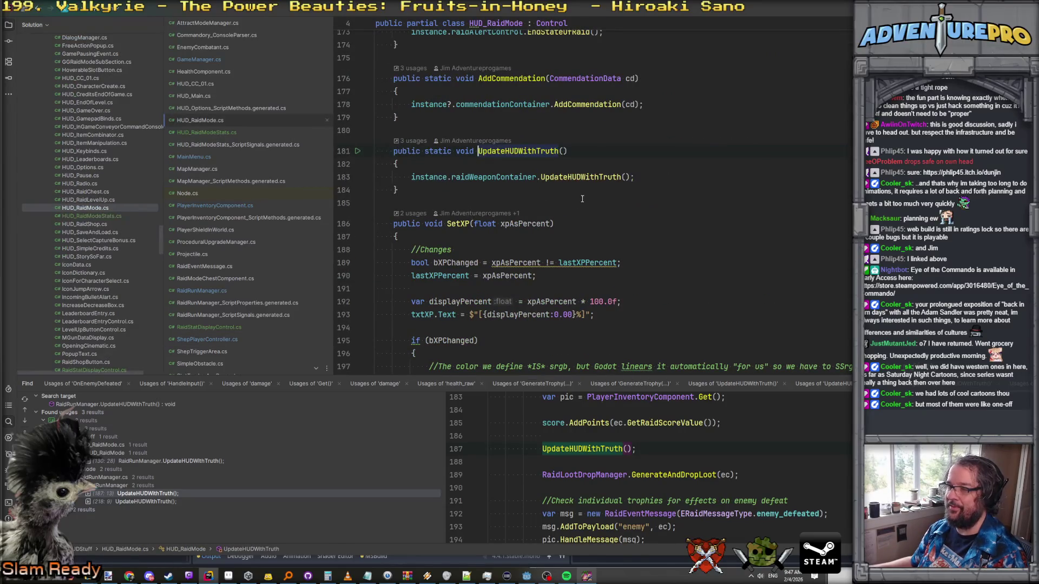
{"action": "key", "text": "ctrl+alt+Left"}
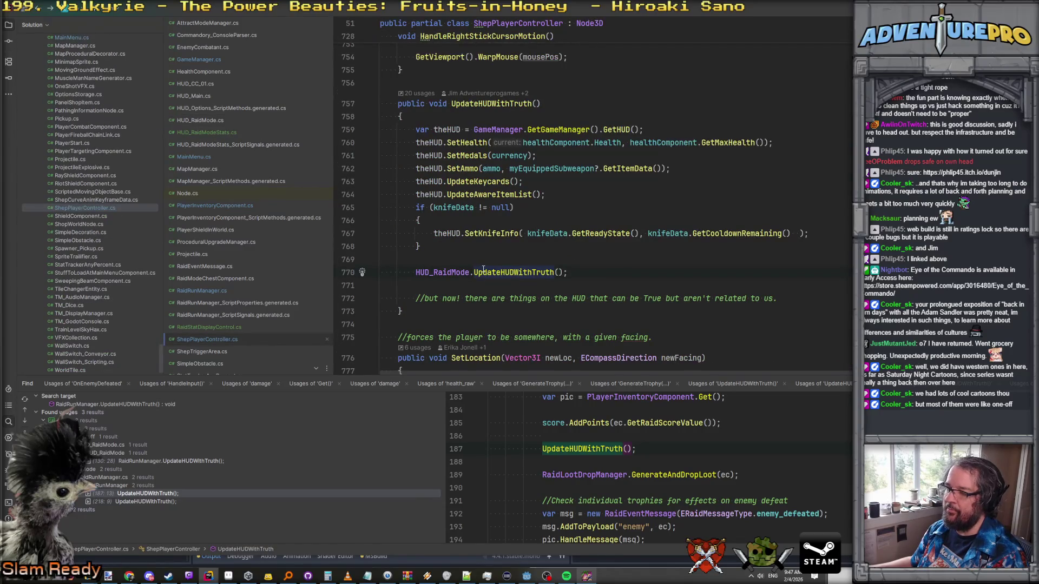
Step: Add HUD_RaidModeStats.UpdateHUDWithTruth(); on line 771 of ShepPlayerController, then bring the game forward
{"action": "left_click", "coordinate": [454, 284]}
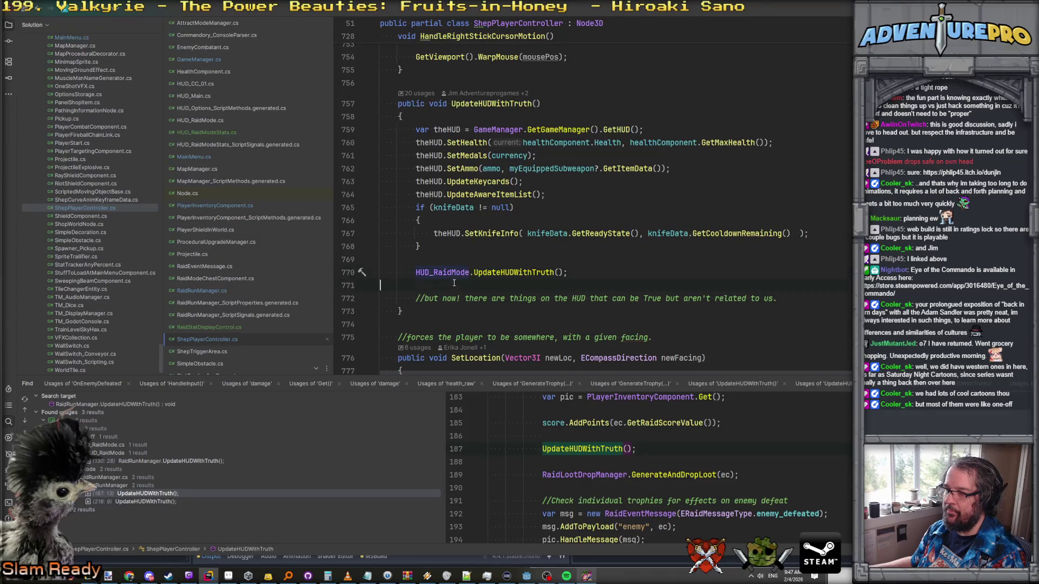
{"action": "key", "text": "Tab"}
{"action": "type", "text": "UD_R"}
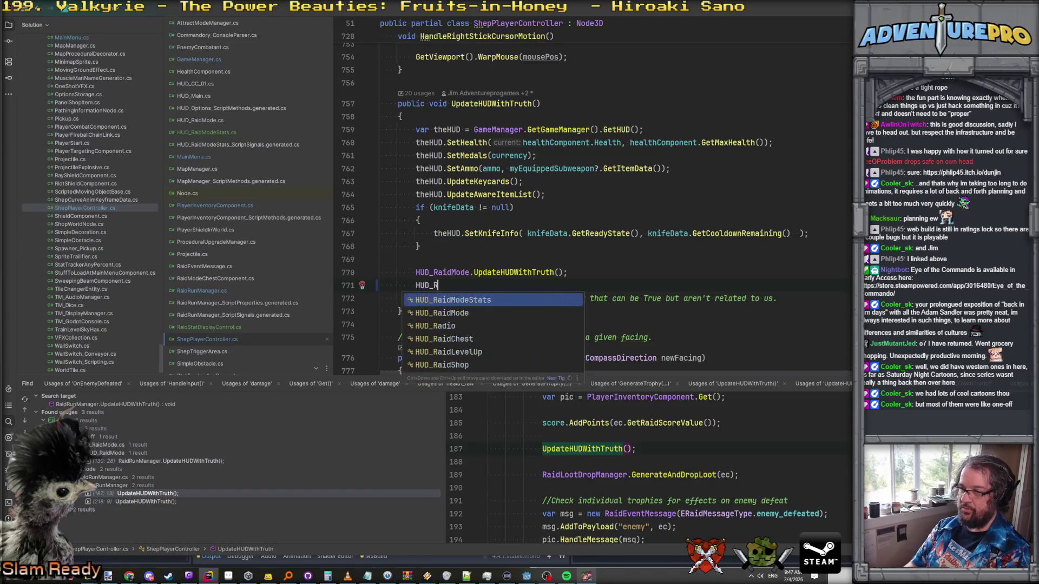
{"action": "key", "text": "Return"}
{"action": "type", "text": ".Upd"}
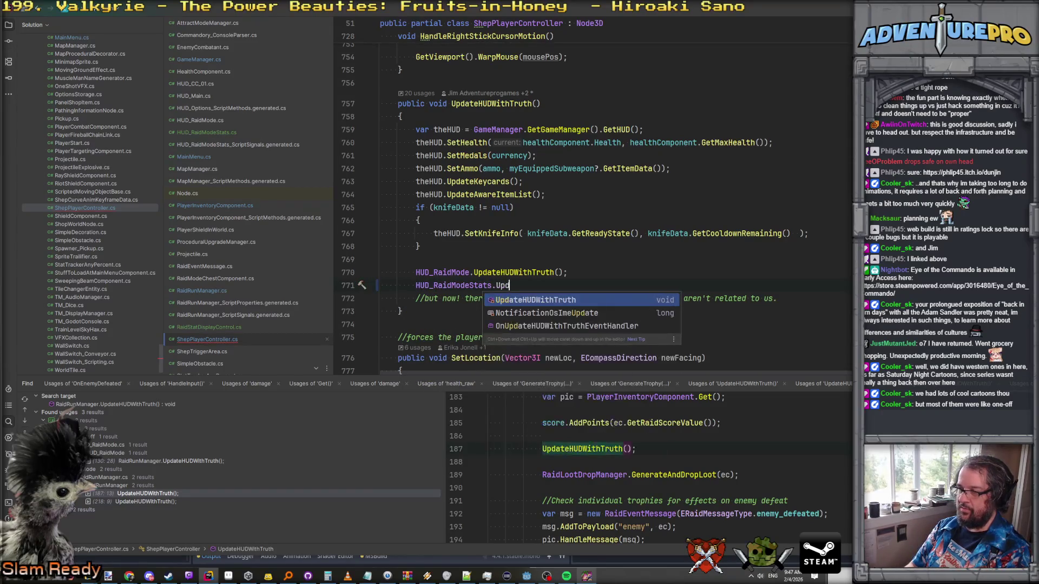
{"action": "key", "text": "Return"}
{"action": "type", "text": ";"}
{"action": "key", "text": "Return"}
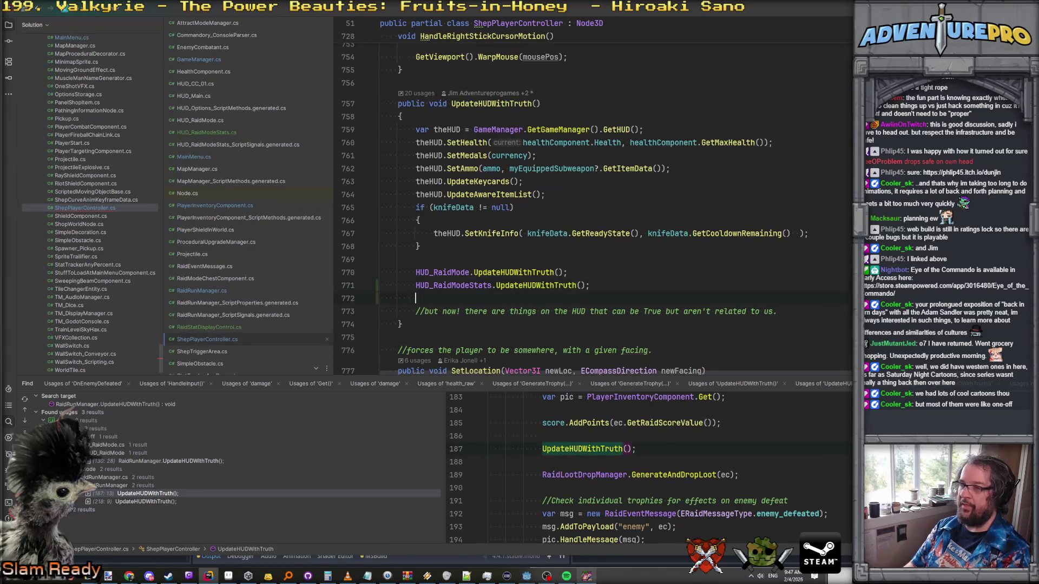
{"action": "left_click", "coordinate": [595, 577]}
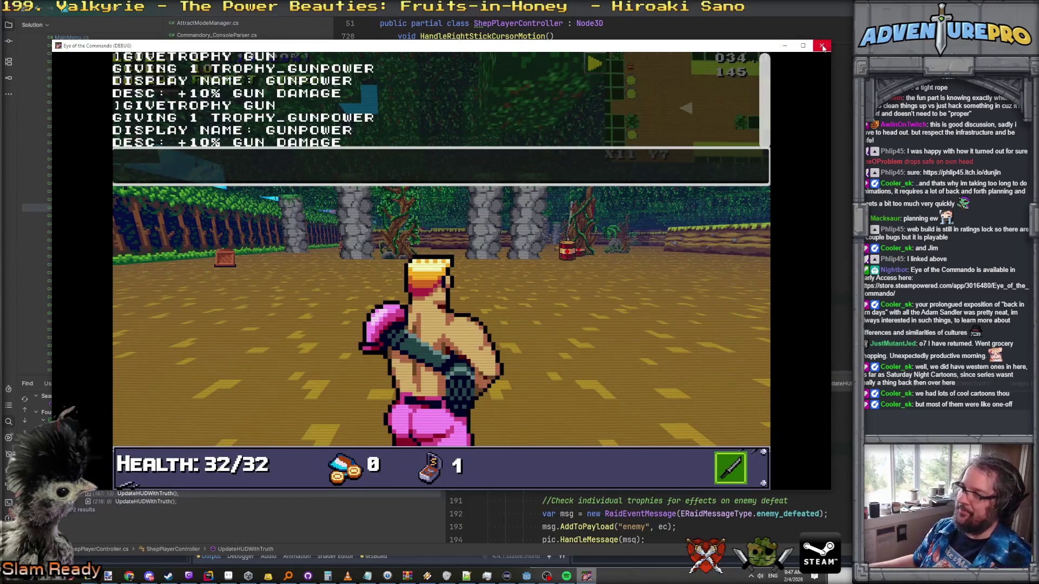
Step: Close the debug game window, then switch from Godot to the YouTube video in Chrome
{"action": "left_click", "coordinate": [823, 47]}
{"action": "left_click", "coordinate": [527, 576]}
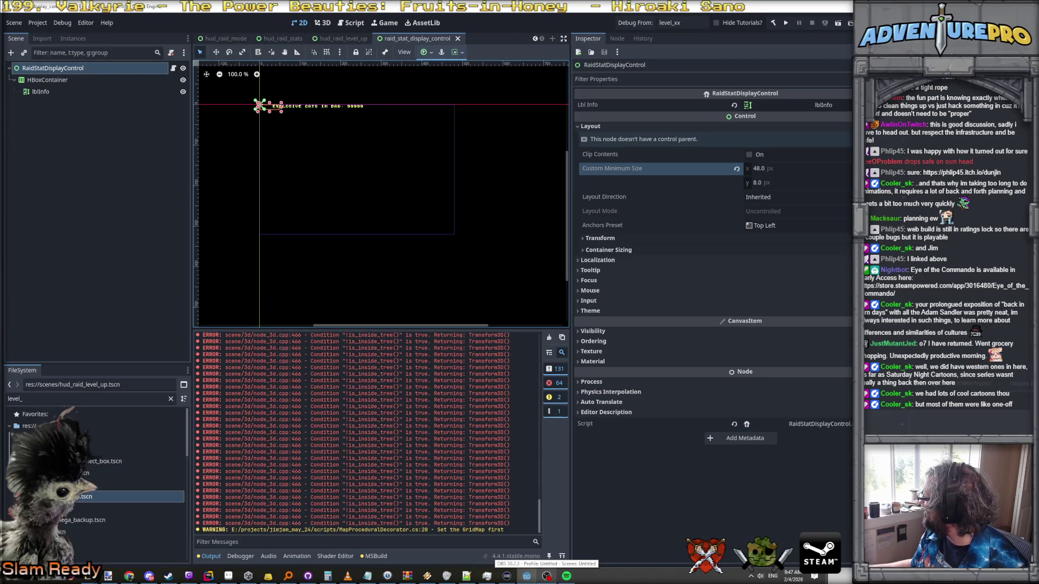
{"action": "left_click", "coordinate": [130, 576]}
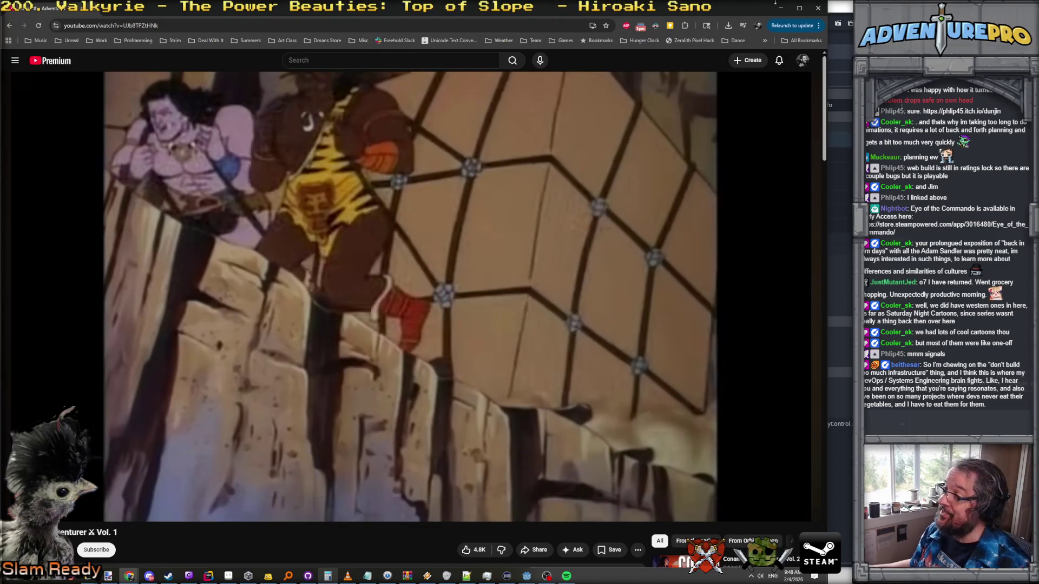
Step: Minimize the YouTube window to reveal the Godot editor
{"action": "left_click", "coordinate": [781, 8]}
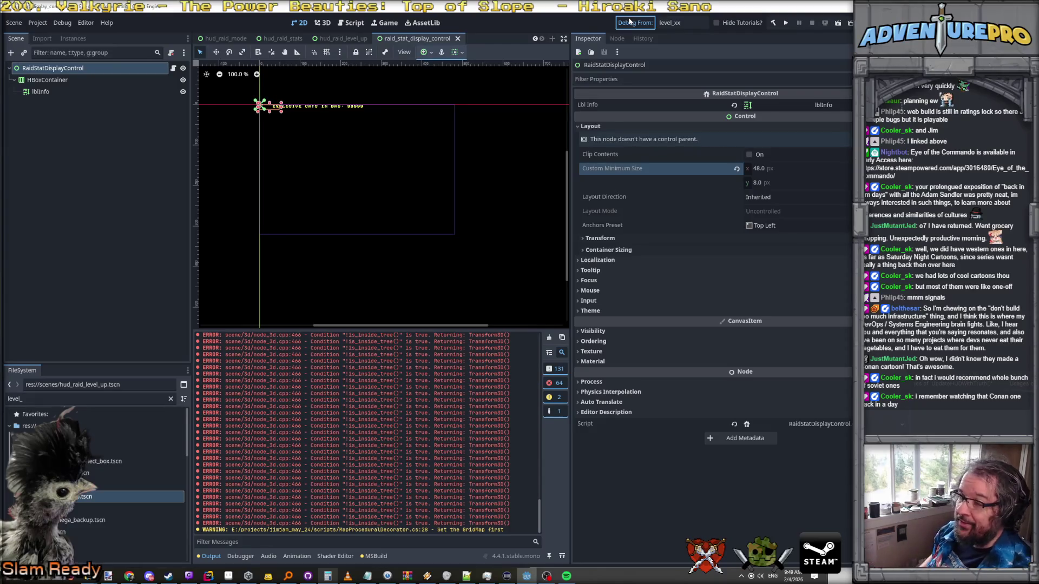
Step: Start a debug run, destroy the Evil Barricade, and check the pause stats panel
{"action": "left_click", "coordinate": [629, 20]}
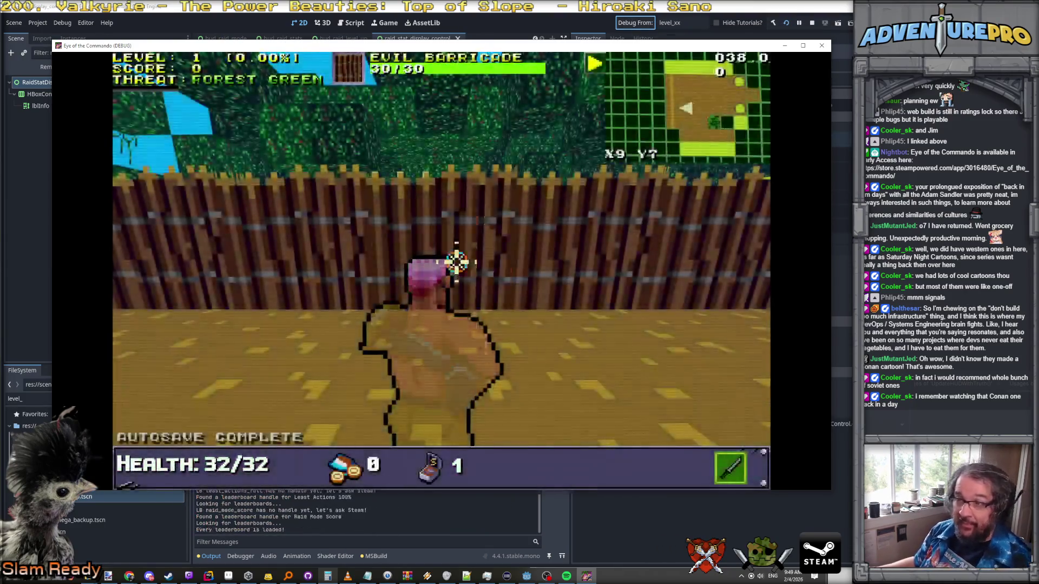
{"action": "left_click", "coordinate": [456, 262]}
{"action": "left_click", "coordinate": [429, 243]}
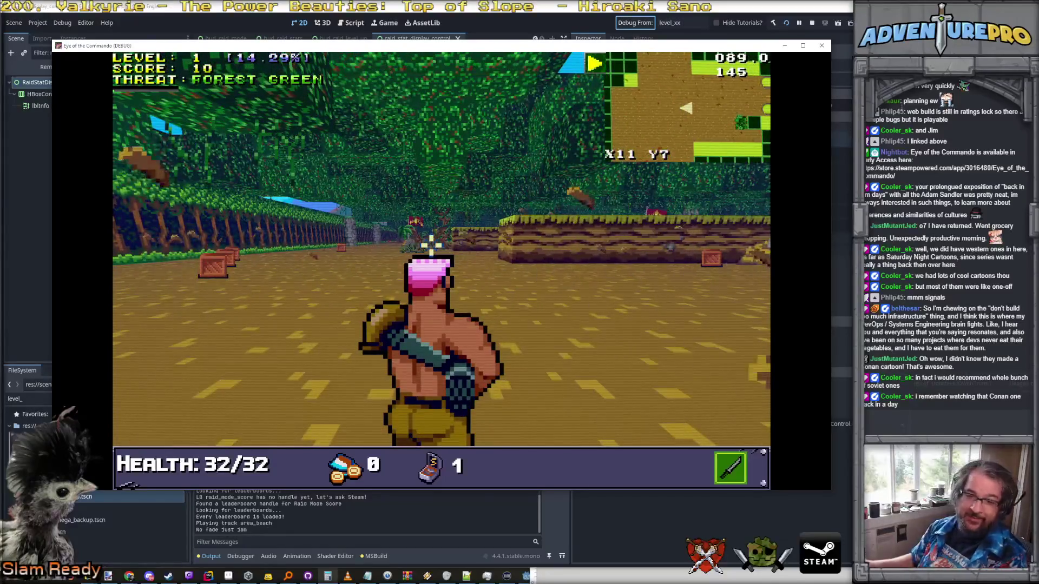
{"action": "key", "text": "w"}
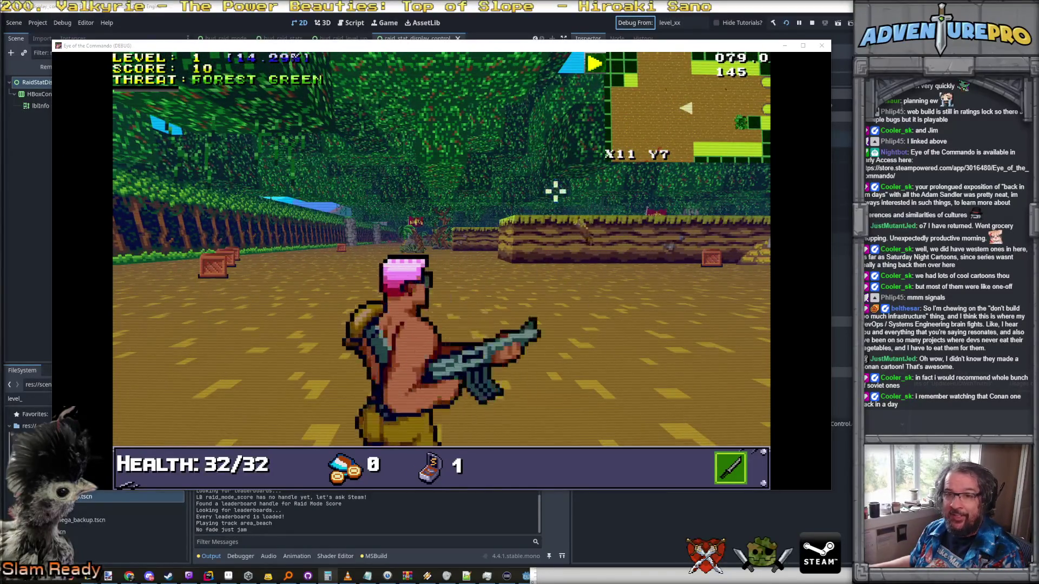
{"action": "key", "text": "Escape"}
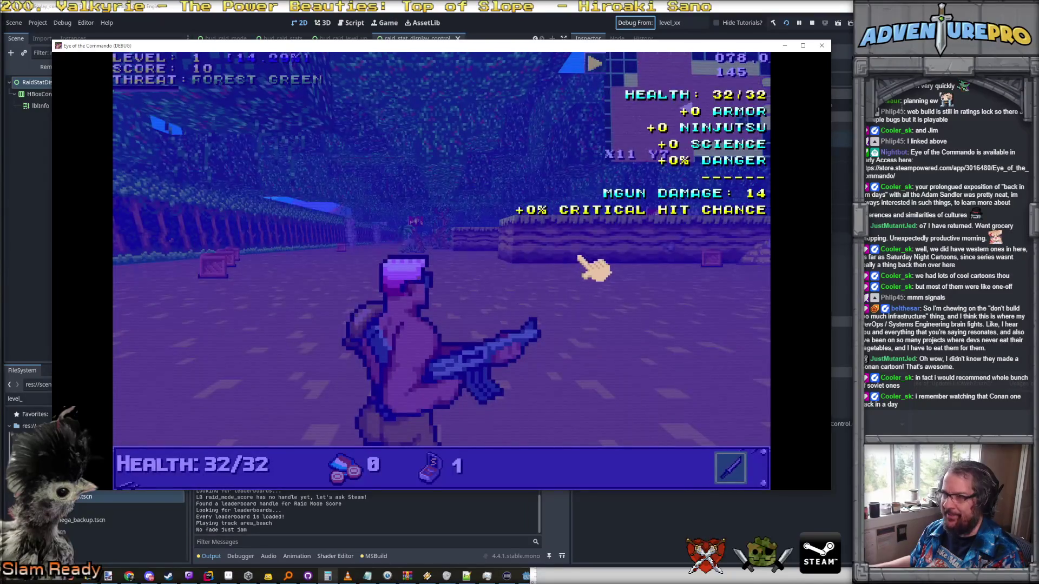
{"action": "mouse_move", "coordinate": [676, 207]}
{"action": "key", "text": "Escape"}
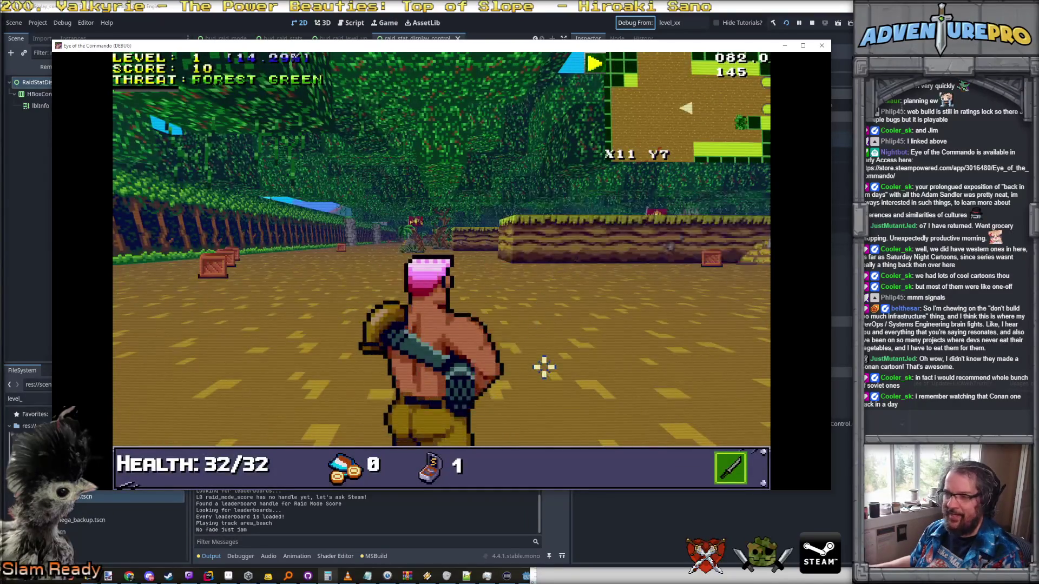
Step: Run GIVETROPHY GUN in the console, check the main damage stats, and return to Rider
{"action": "key", "text": "grave"}
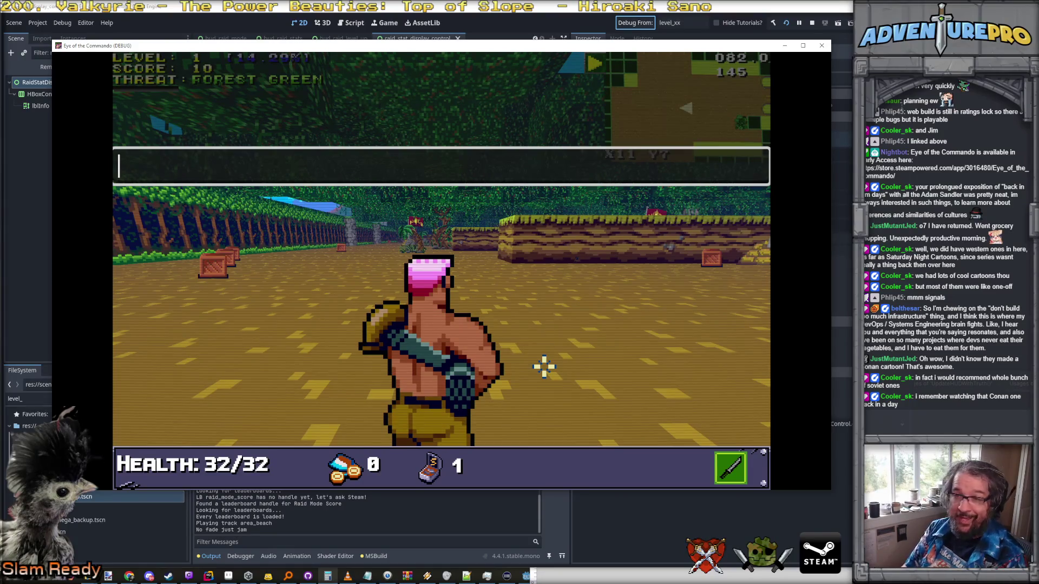
{"action": "type", "text": "GIVETROPHY GUN"}
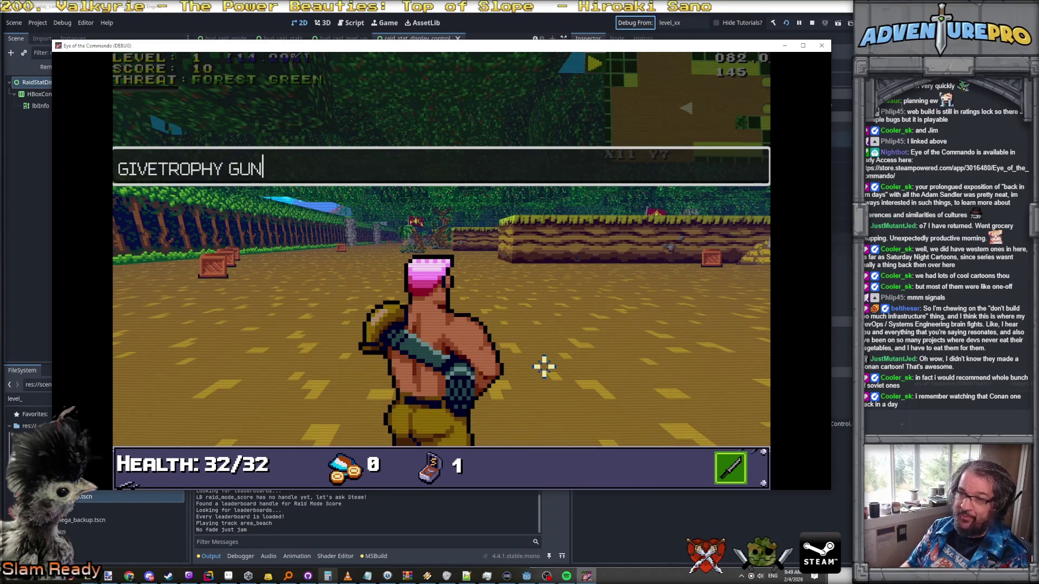
{"action": "key", "text": "Return"}
{"action": "key", "text": "Escape"}
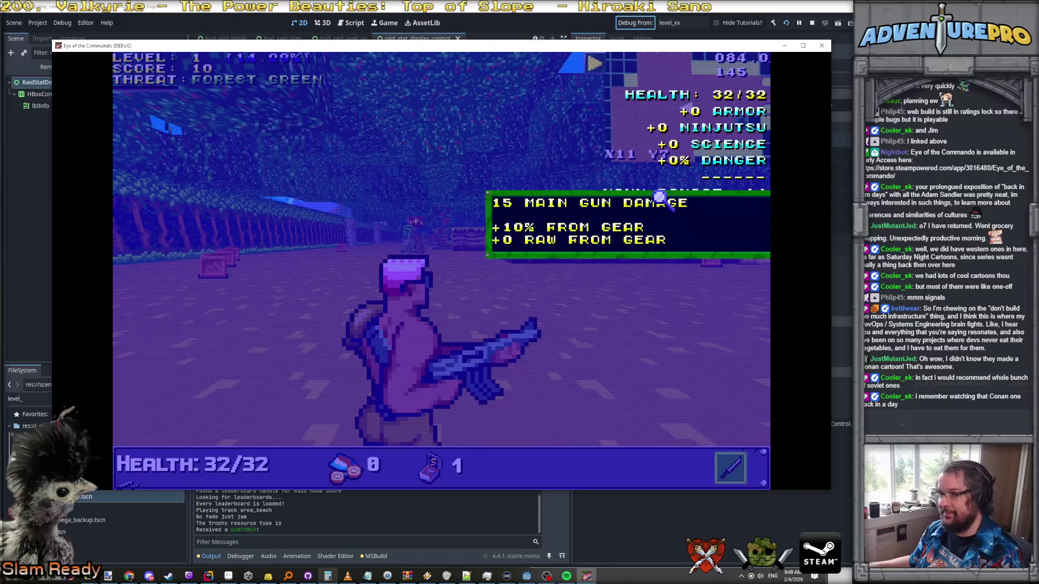
{"action": "key", "text": "Escape"}
{"action": "key", "text": "alt+Tab"}
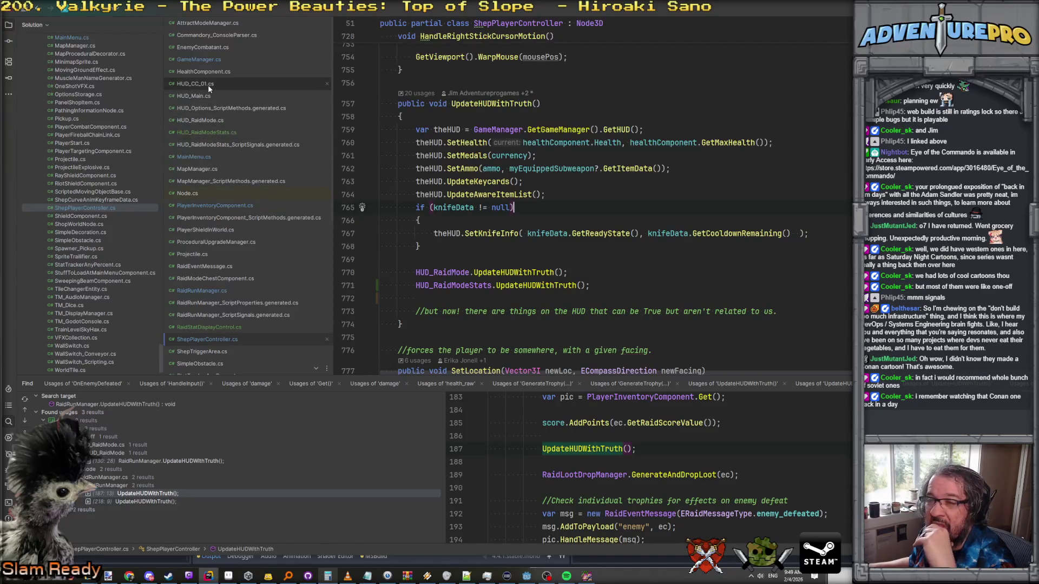
Step: Trace GenerateTrophy through GameManager's and the player's UpdateHUDWithTruth calls
{"action": "left_click", "coordinate": [206, 35]}
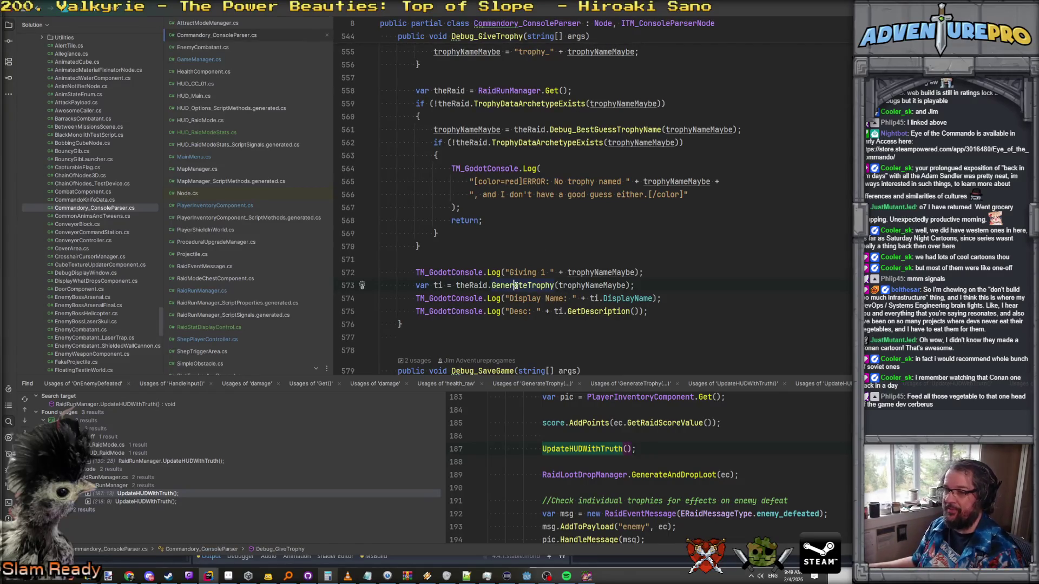
{"action": "left_click", "coordinate": [512, 287], "text": "ctrl"}
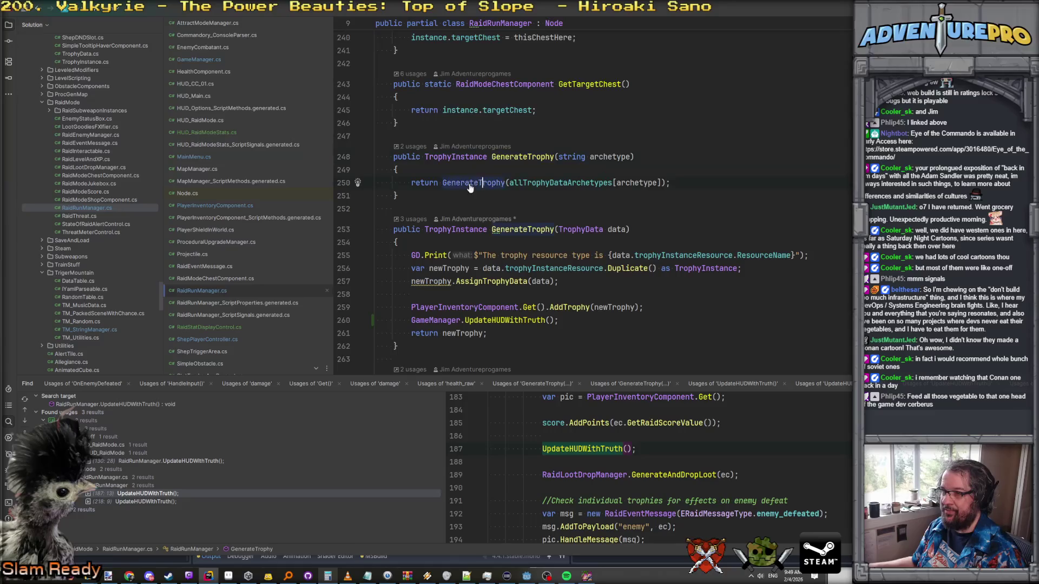
{"action": "left_click", "coordinate": [464, 320]}
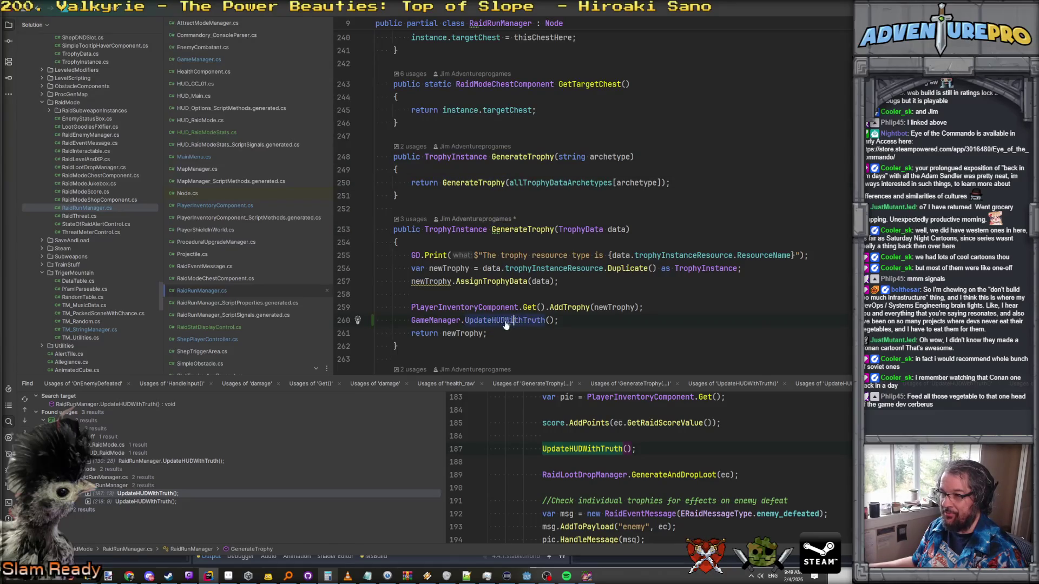
{"action": "left_click", "coordinate": [515, 321], "text": "ctrl"}
{"action": "left_click", "coordinate": [533, 195]}
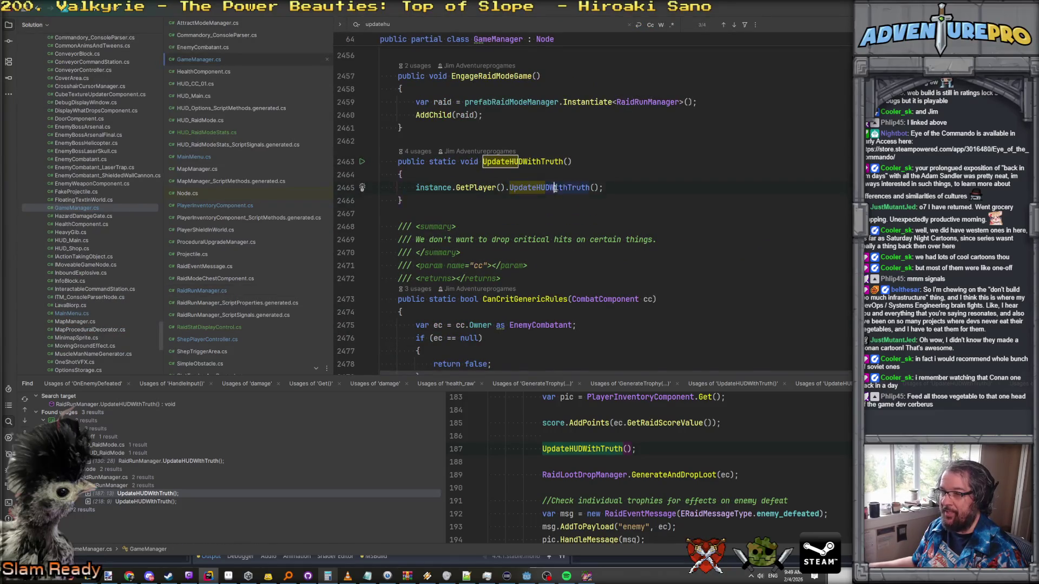
{"action": "left_click", "coordinate": [534, 190], "text": "ctrl"}
{"action": "scroll", "coordinate": [479, 258], "scroll_direction": "down", "scroll_amount": 1}
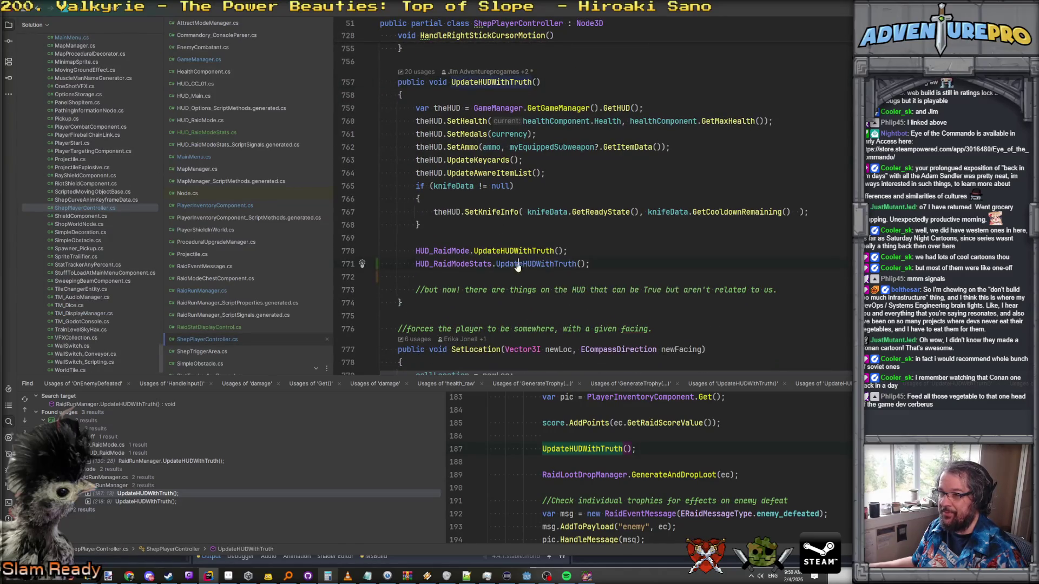
Step: Open HUD_RaidModeStats.UpdateHUDWithTruth and target its HUD update signal emit line
{"action": "left_click", "coordinate": [541, 264], "text": "ctrl"}
{"action": "left_click", "coordinate": [505, 200]}
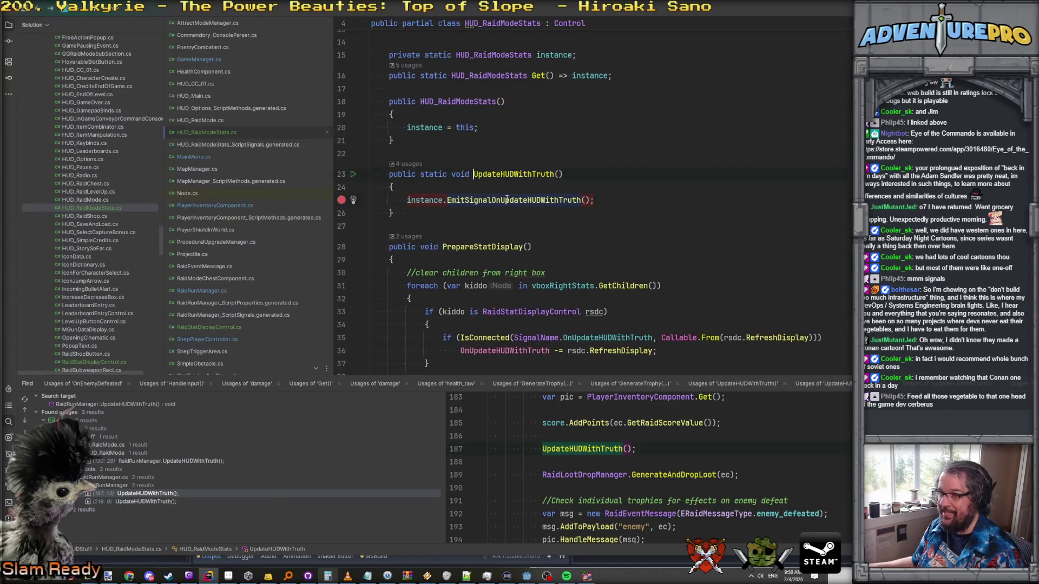
{"action": "key", "text": "ctrl+minus"}
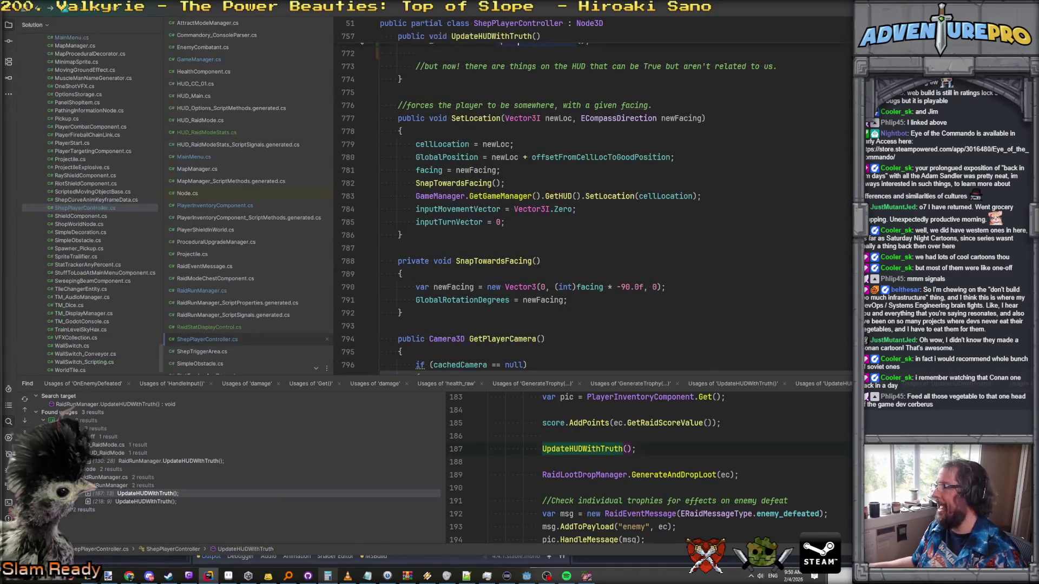
{"action": "scroll", "coordinate": [590, 195], "scroll_direction": "up", "scroll_amount": 5}
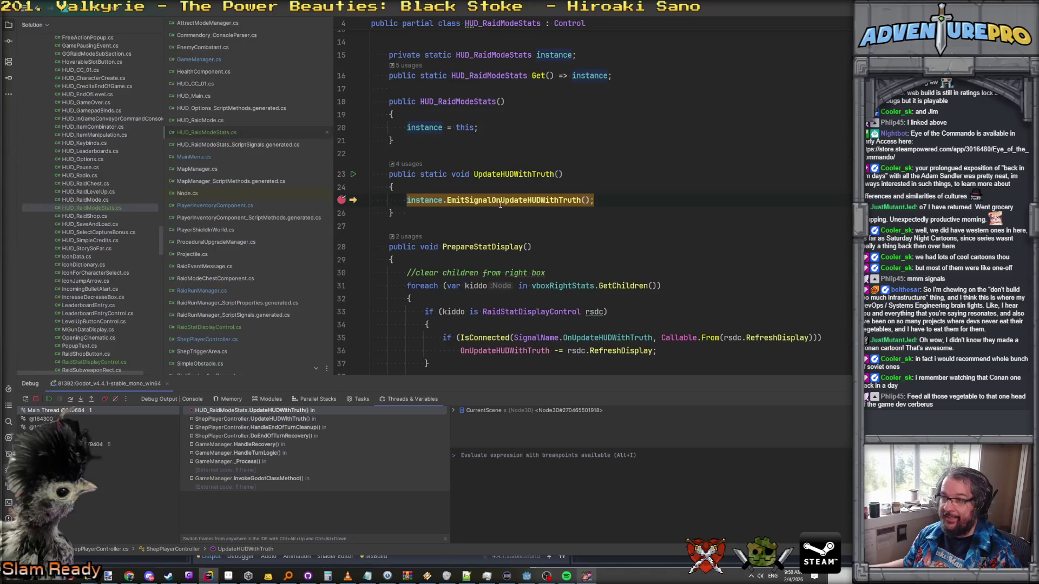
Step: Peek at RefreshDisplay, then copy line 64 'OnUpdateHUDWithTruth += display.RefreshDisplay;' from AddStatDisplayToBox
{"action": "scroll", "coordinate": [484, 209], "scroll_direction": "down", "scroll_amount": 7}
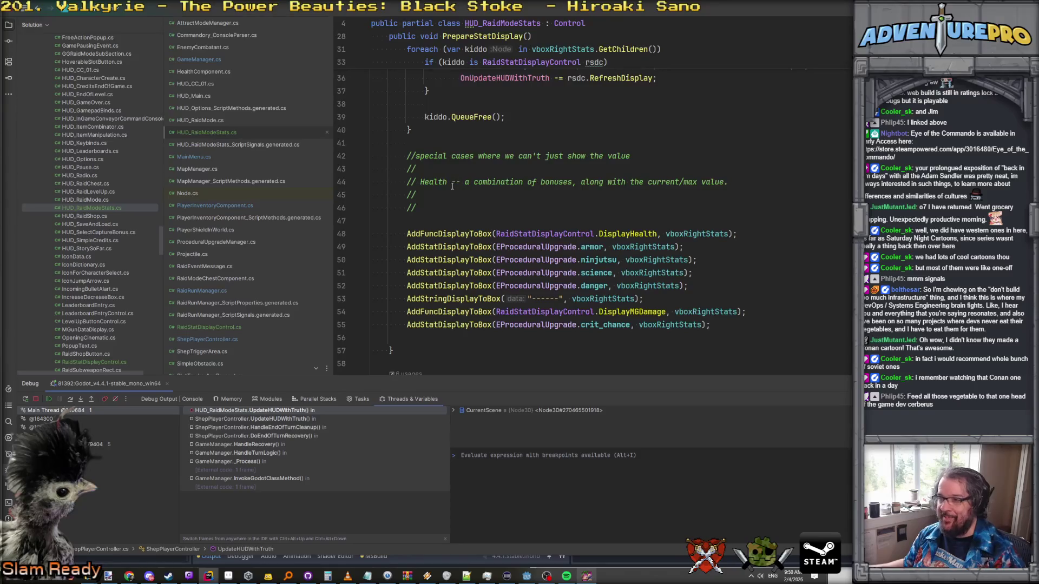
{"action": "scroll", "coordinate": [452, 186], "scroll_direction": "down", "scroll_amount": 7}
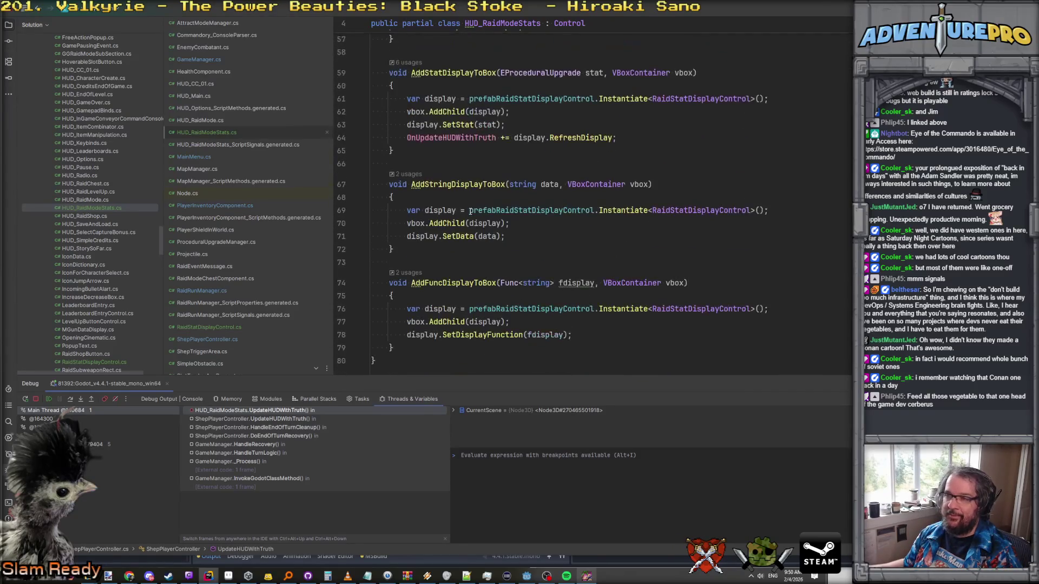
{"action": "mouse_move", "coordinate": [487, 140]}
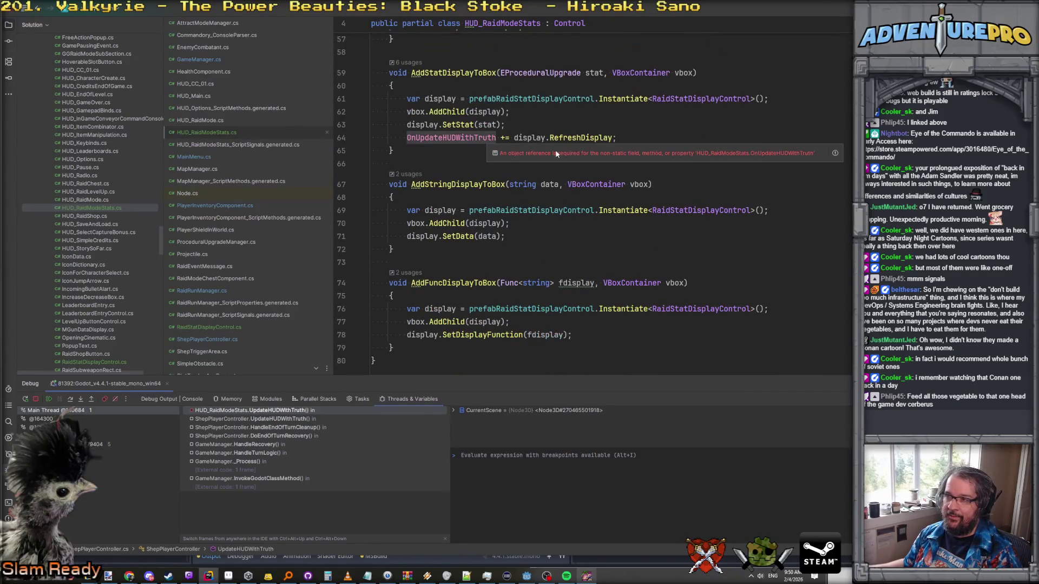
{"action": "left_click", "coordinate": [582, 138], "text": "ctrl"}
{"action": "key", "text": "ctrl+alt+Left"}
{"action": "scroll", "coordinate": [477, 162], "scroll_direction": "down", "scroll_amount": 1}
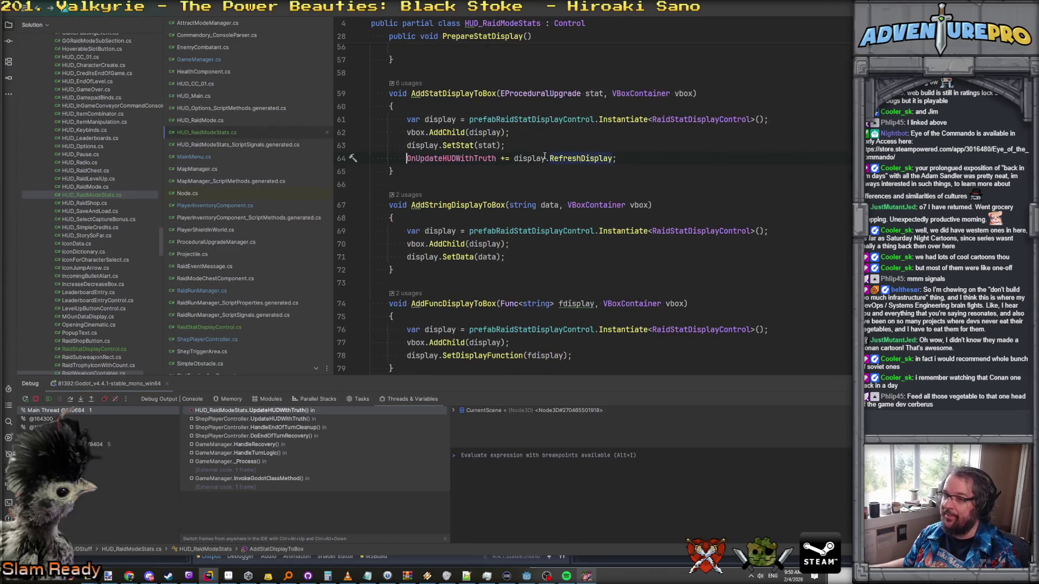
{"action": "left_click", "coordinate": [661, 160], "text": "shift"}
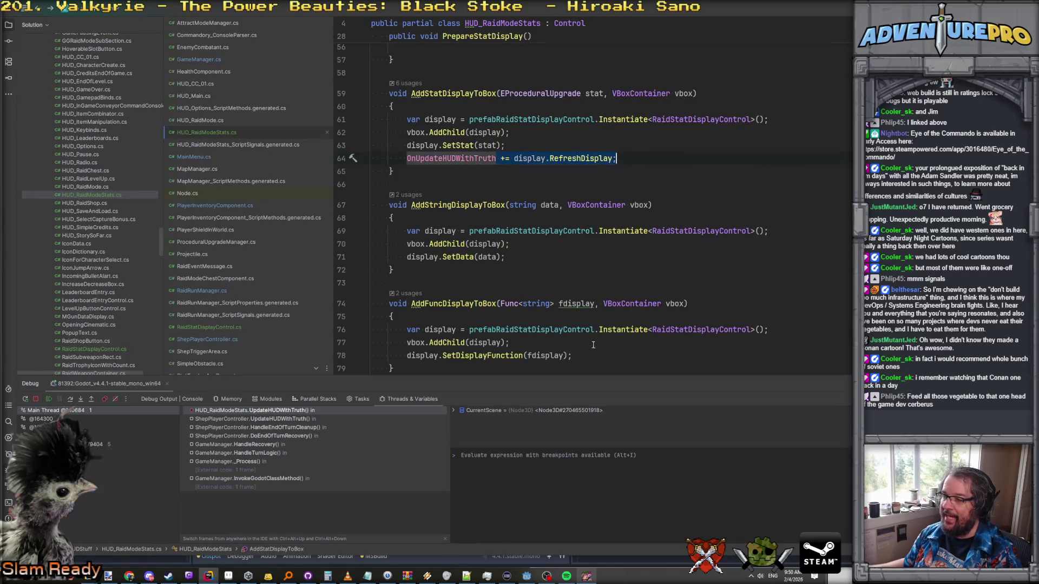
Step: Paste the subscription as line 79, after SetDisplayFunction in AddFuncDisplayToBox
{"action": "scroll", "coordinate": [616, 255], "scroll_direction": "down", "scroll_amount": 2}
{"action": "left_click", "coordinate": [589, 280]}
{"action": "key", "text": "Return"}
{"action": "type", "text": "OnUpdateHUDWithTruth += display.RefreshDisplay;"}
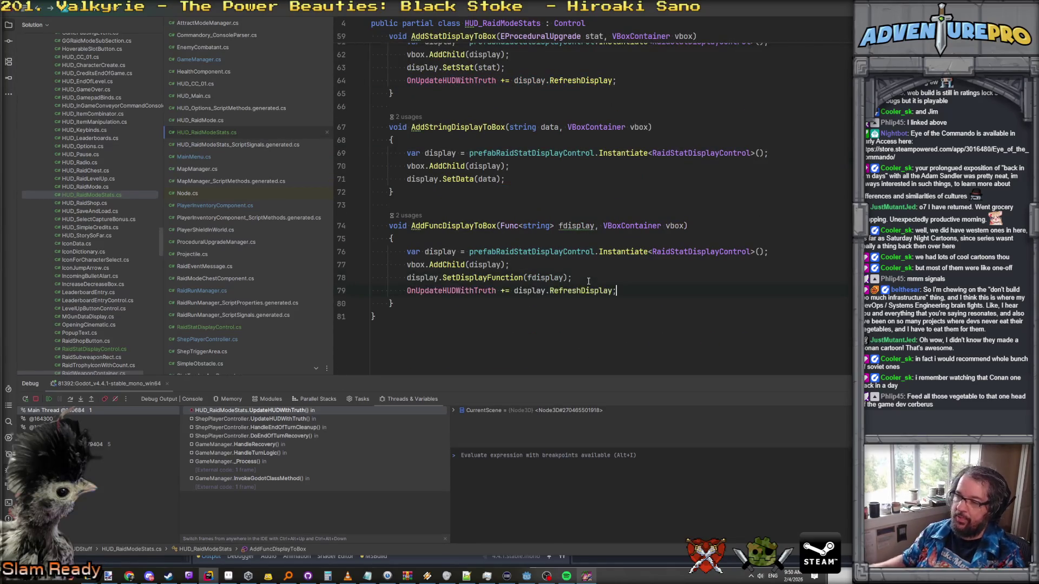
{"action": "scroll", "coordinate": [533, 148], "scroll_direction": "up", "scroll_amount": 1}
{"action": "scroll", "coordinate": [534, 147], "scroll_direction": "up", "scroll_amount": 3}
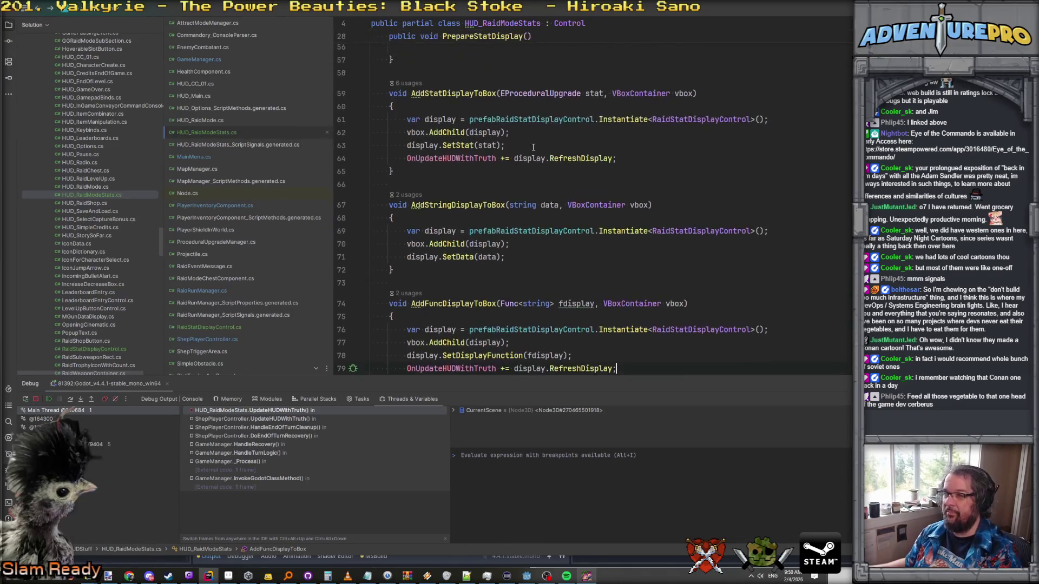
{"action": "scroll", "coordinate": [533, 147], "scroll_direction": "down", "scroll_amount": 3}
{"action": "scroll", "coordinate": [533, 148], "scroll_direction": "up", "scroll_amount": 6}
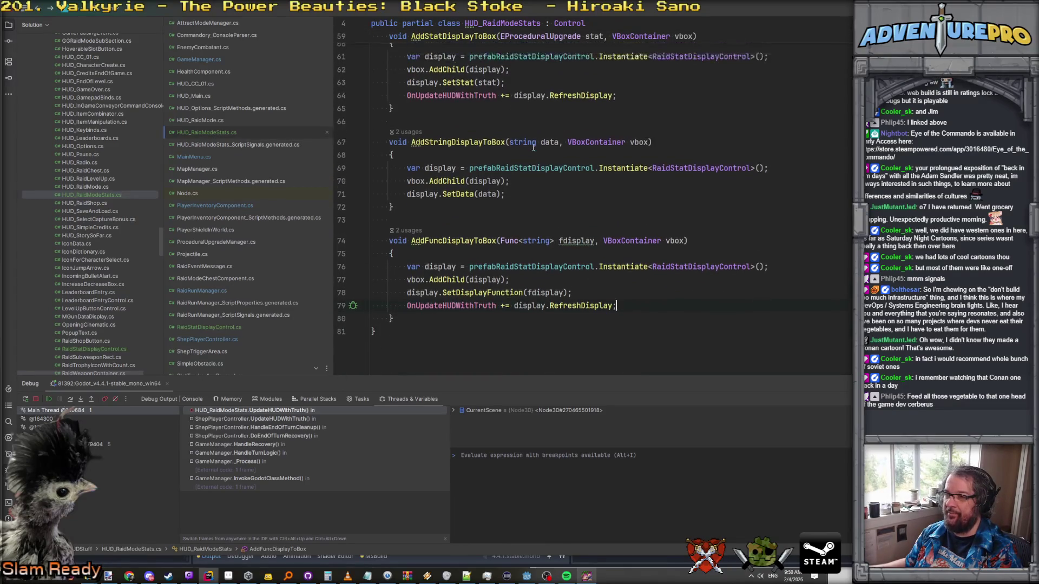
{"action": "scroll", "coordinate": [533, 148], "scroll_direction": "up", "scroll_amount": 3}
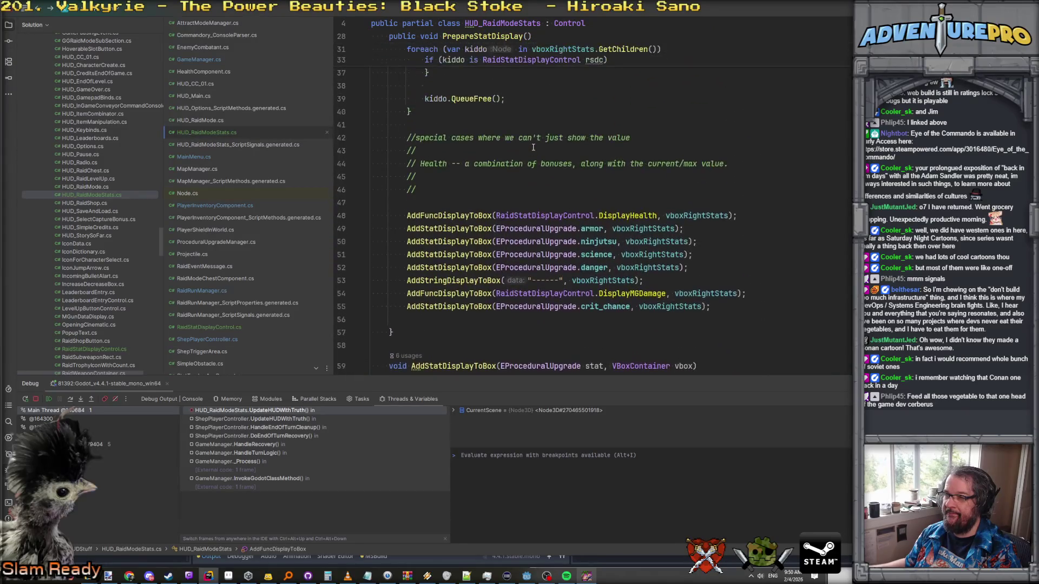
{"action": "scroll", "coordinate": [533, 147], "scroll_direction": "down", "scroll_amount": 4}
{"action": "scroll", "coordinate": [533, 147], "scroll_direction": "down", "scroll_amount": 3}
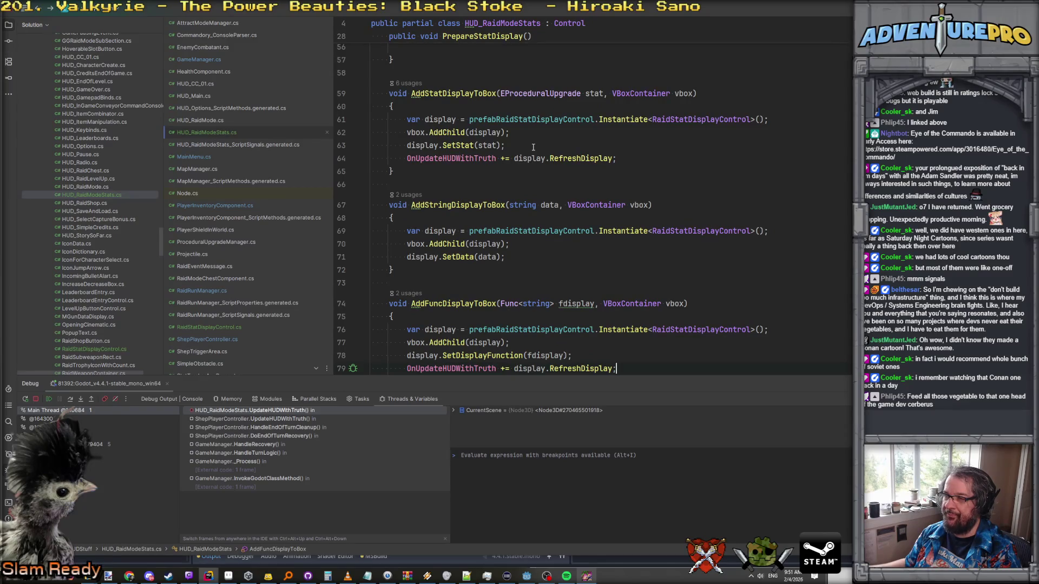
{"action": "scroll", "coordinate": [533, 147], "scroll_direction": "down", "scroll_amount": 2}
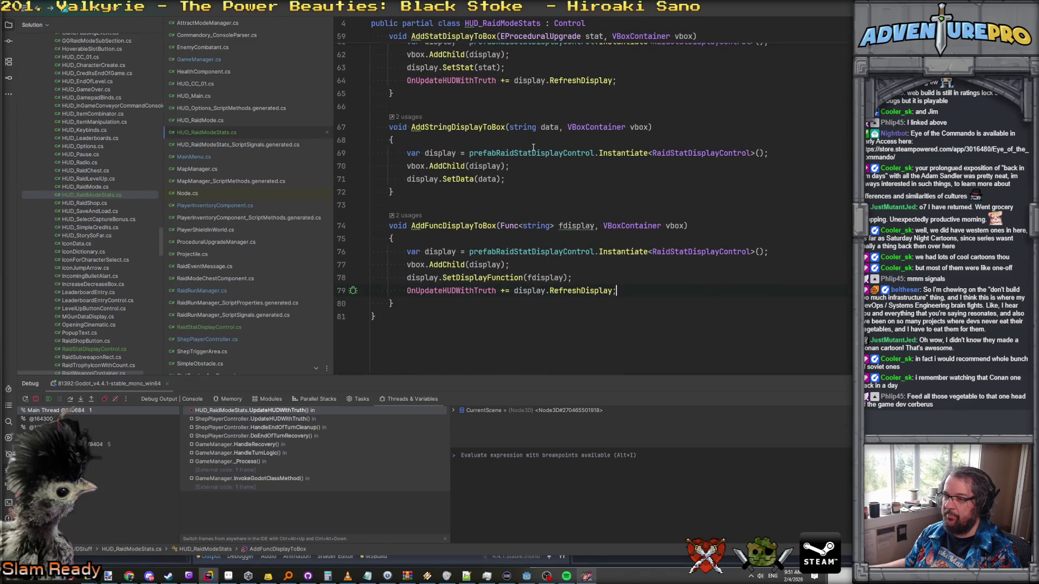
{"action": "scroll", "coordinate": [533, 147], "scroll_direction": "up", "scroll_amount": 2}
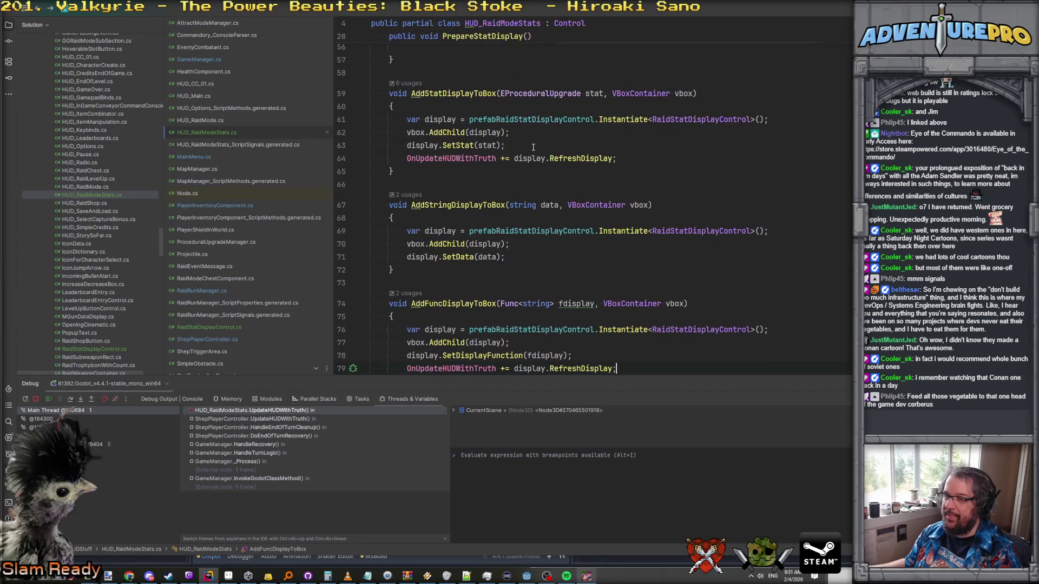
Step: Try the subscription line in RaidStatDisplayControl's _Ready, undo it, and review HUD_RaidModeStats' display methods
{"action": "left_click", "coordinate": [685, 330], "text": "ctrl"}
{"action": "left_click", "coordinate": [633, 233]}
{"action": "type", "text": "OnUpdateHUDWithTruth += display.RefreshDisplay;"}
{"action": "key", "text": "ctrl+z"}
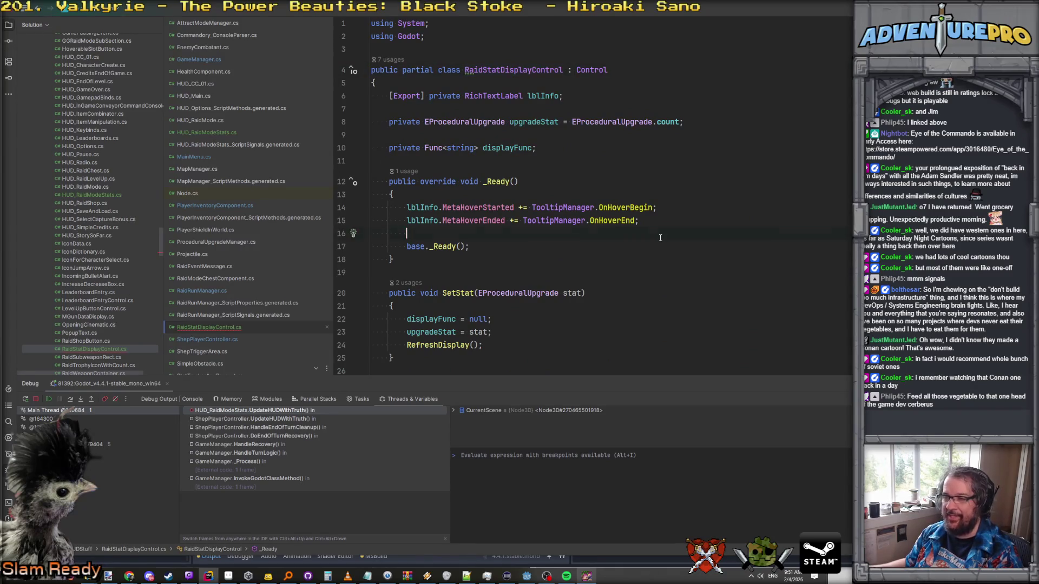
{"action": "key", "text": "ctrl+alt+Left"}
{"action": "key", "text": "ctrl+alt+Left"}
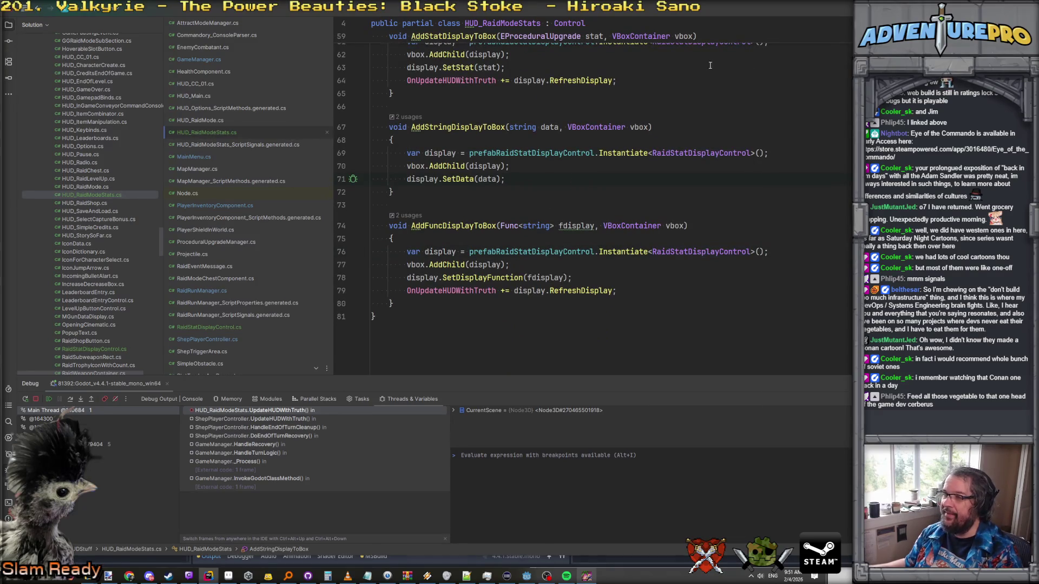
{"action": "left_click", "coordinate": [658, 90]}
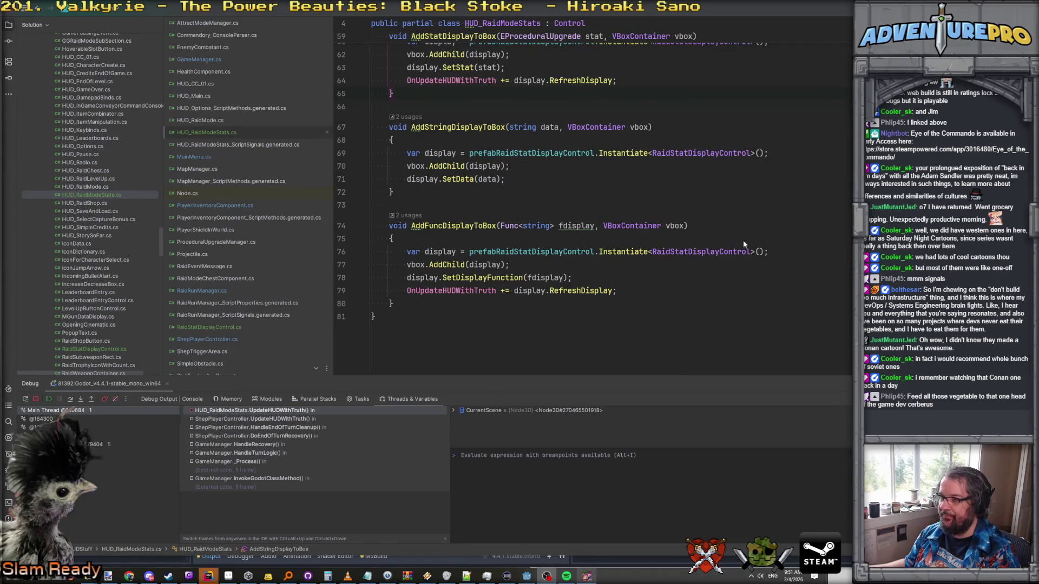
{"action": "left_click", "coordinate": [758, 128]}
Step: Resume the debugged game past the tooltip and HUD breakpoints
{"action": "key", "text": "F10"}
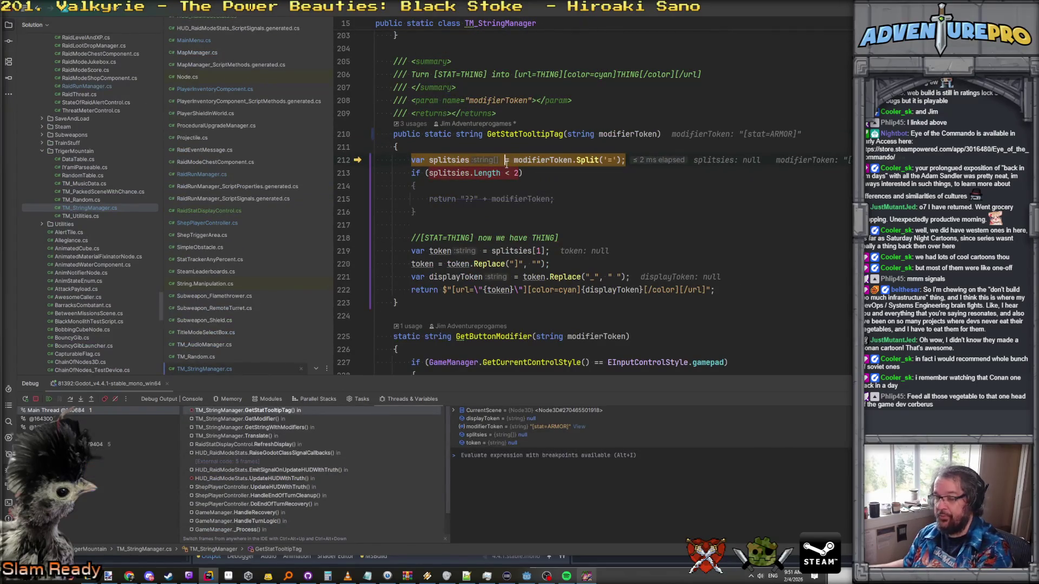
{"action": "key", "text": "F5"}
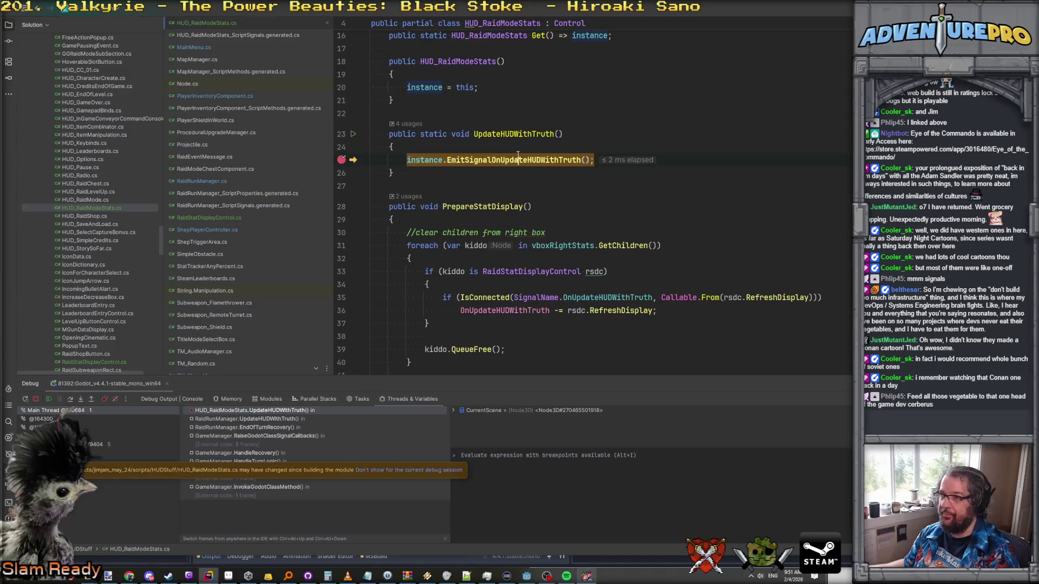
{"action": "key", "text": "F5"}
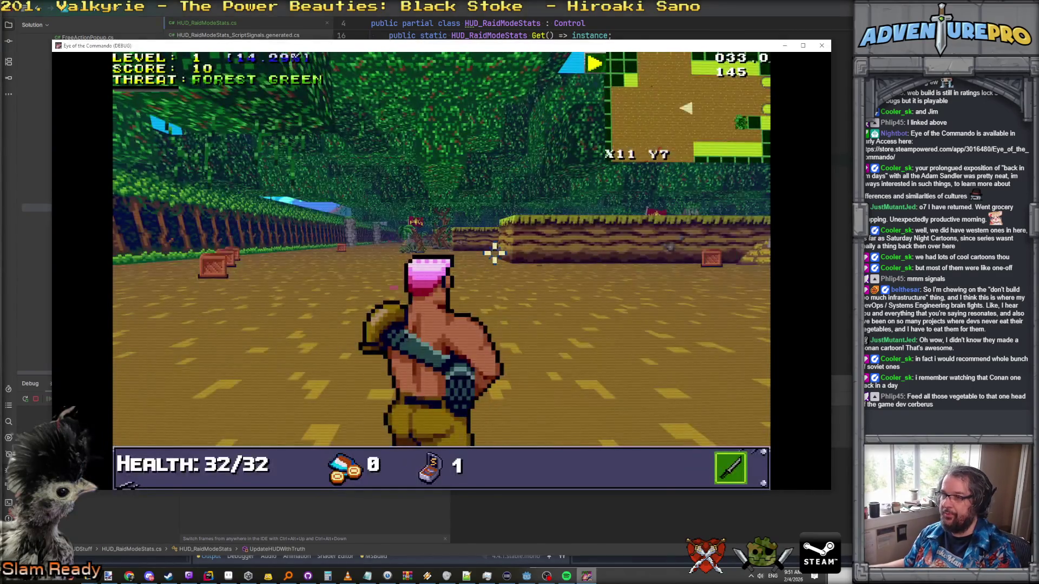
Step: Destroy the supply crate and shoot the first Nitro Mook dead
{"action": "left_click", "coordinate": [433, 242]}
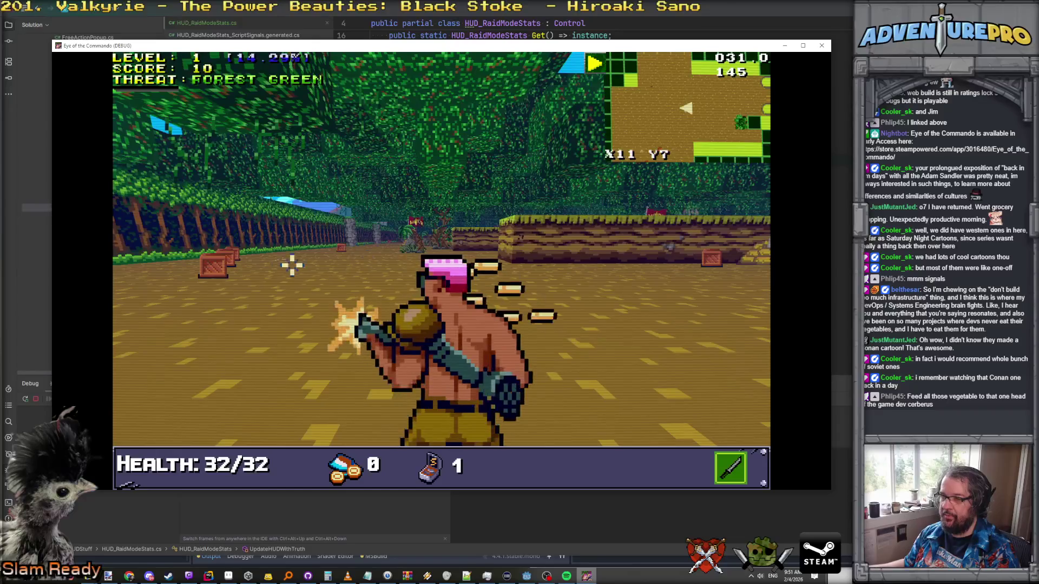
{"action": "left_click", "coordinate": [596, 255]}
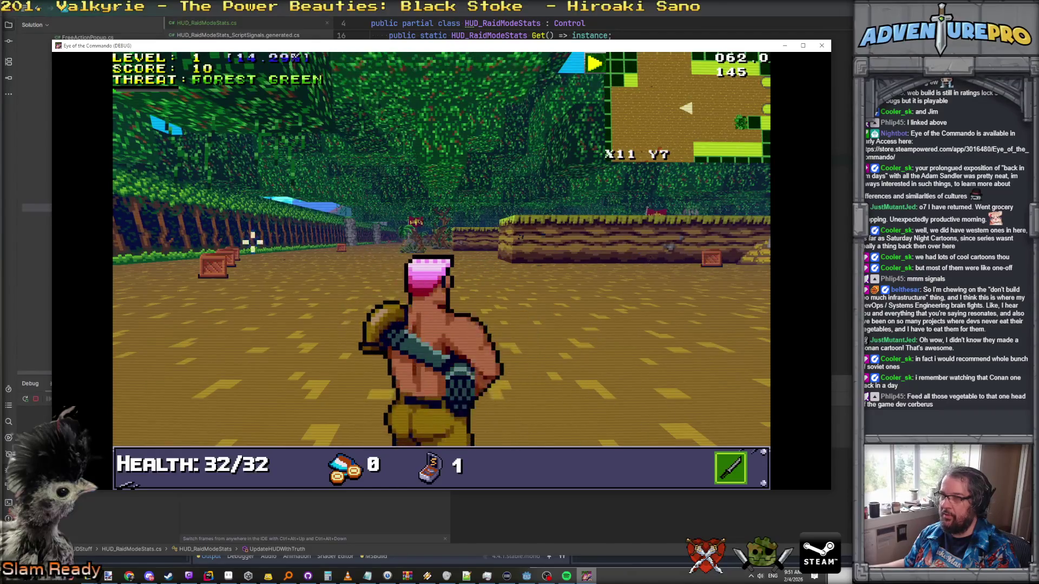
{"action": "left_click", "coordinate": [710, 250]}
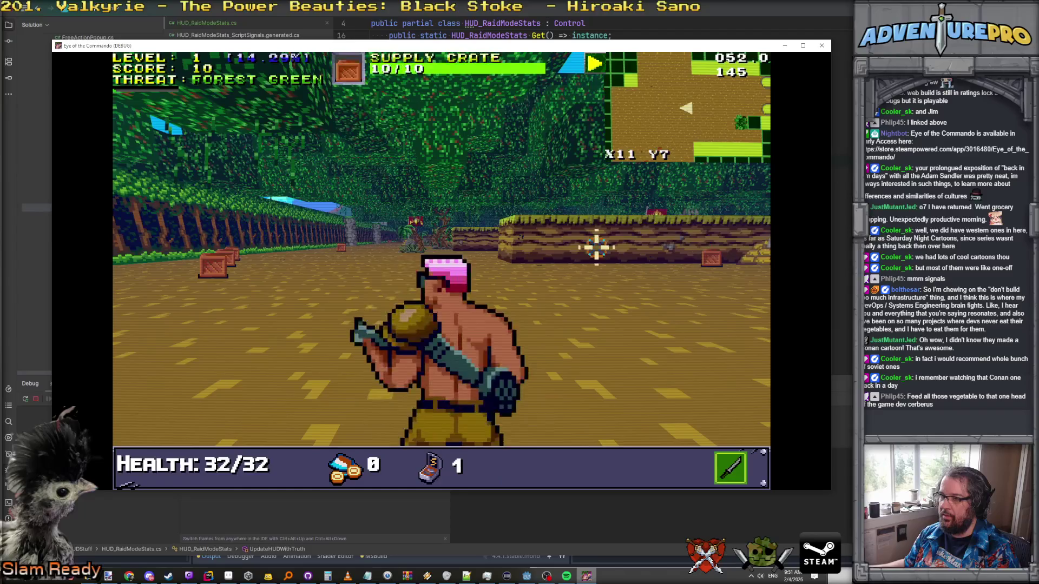
{"action": "left_click", "coordinate": [568, 224]}
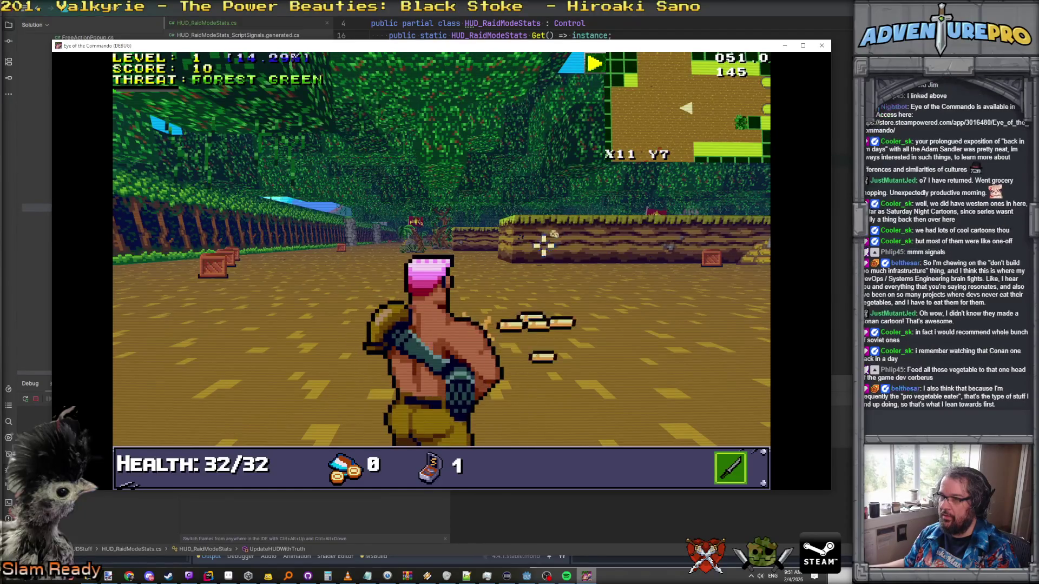
{"action": "left_click", "coordinate": [657, 278]}
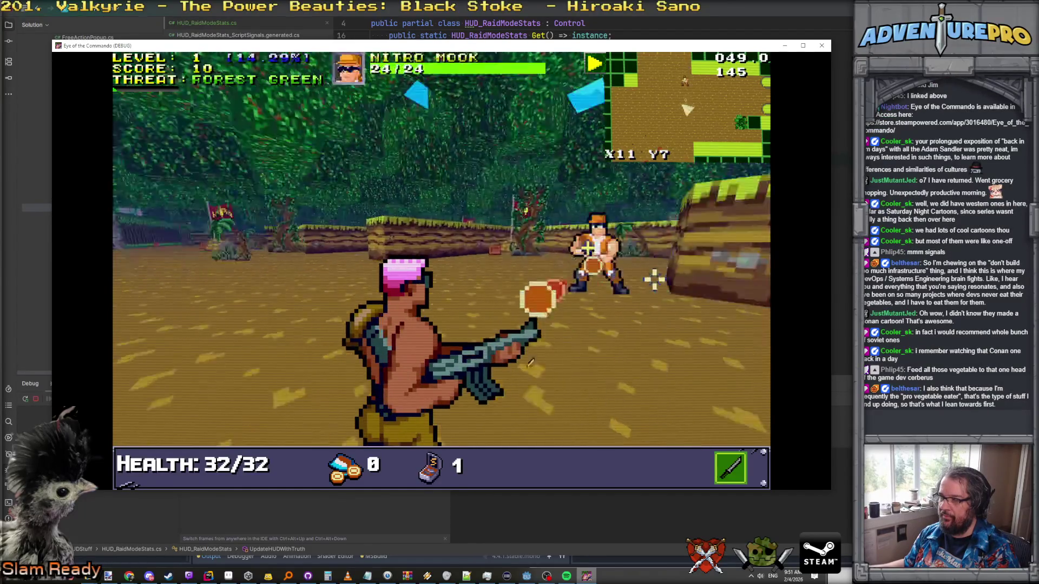
{"action": "left_click", "coordinate": [464, 252]}
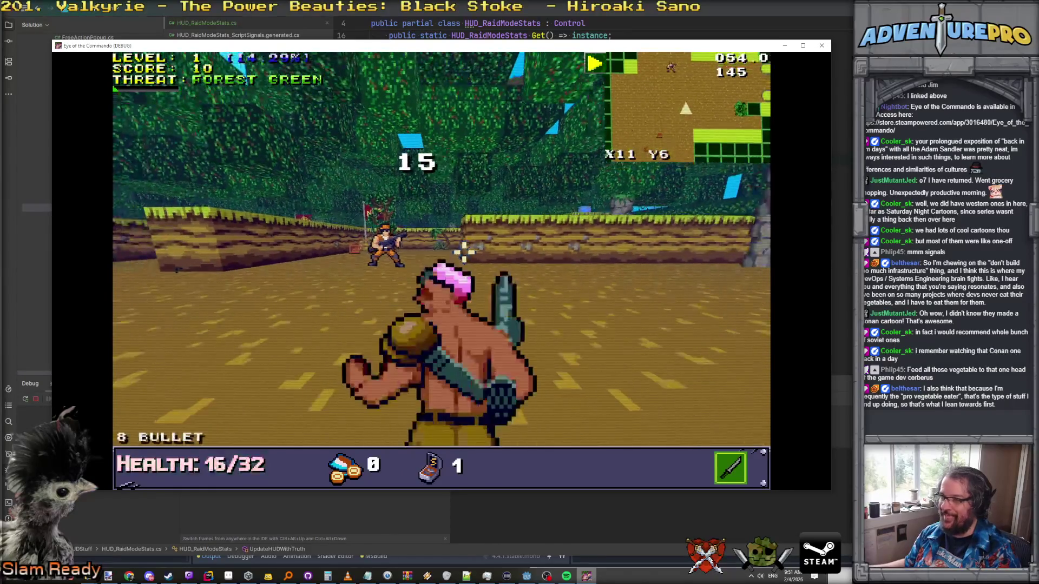
{"action": "key", "text": "w"}
{"action": "key", "text": "a"}
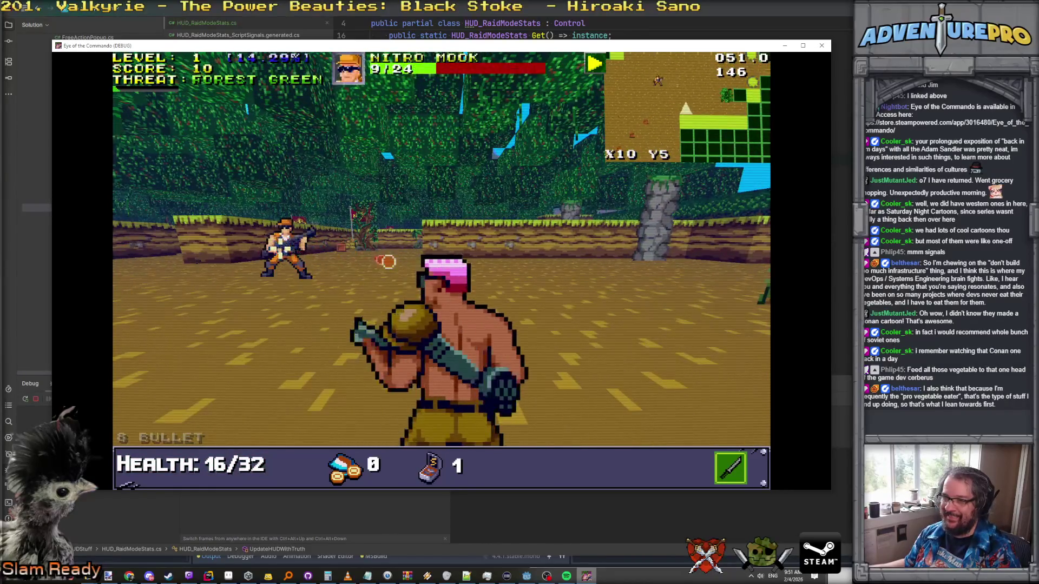
{"action": "left_click", "coordinate": [285, 246]}
Step: Kill the next Nitro Mook, pick up the dropped medal, and quit the game
{"action": "key", "text": "w"}
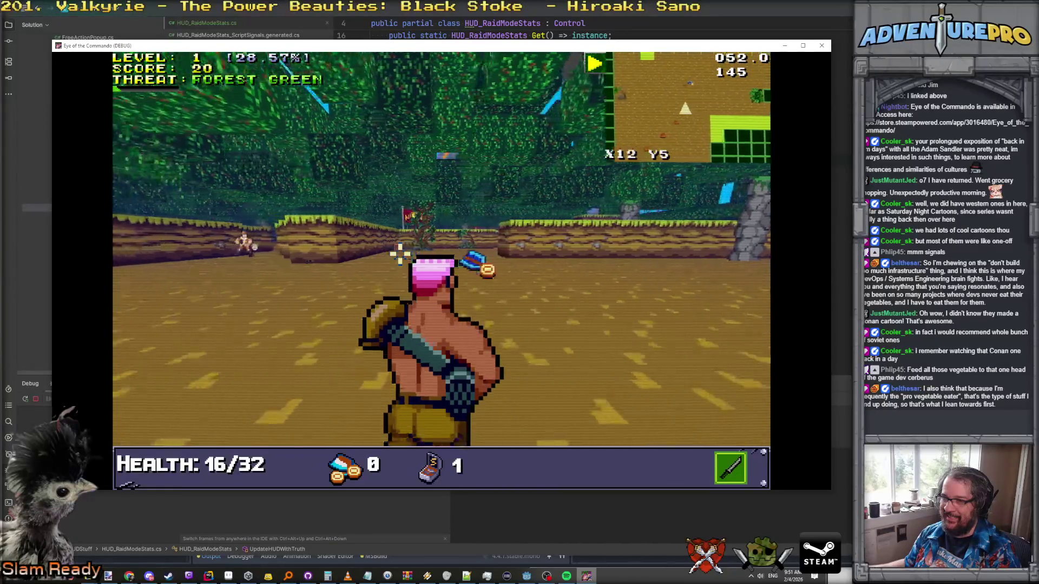
{"action": "key", "text": "w"}
{"action": "left_click", "coordinate": [329, 235]}
{"action": "left_click", "coordinate": [323, 246]}
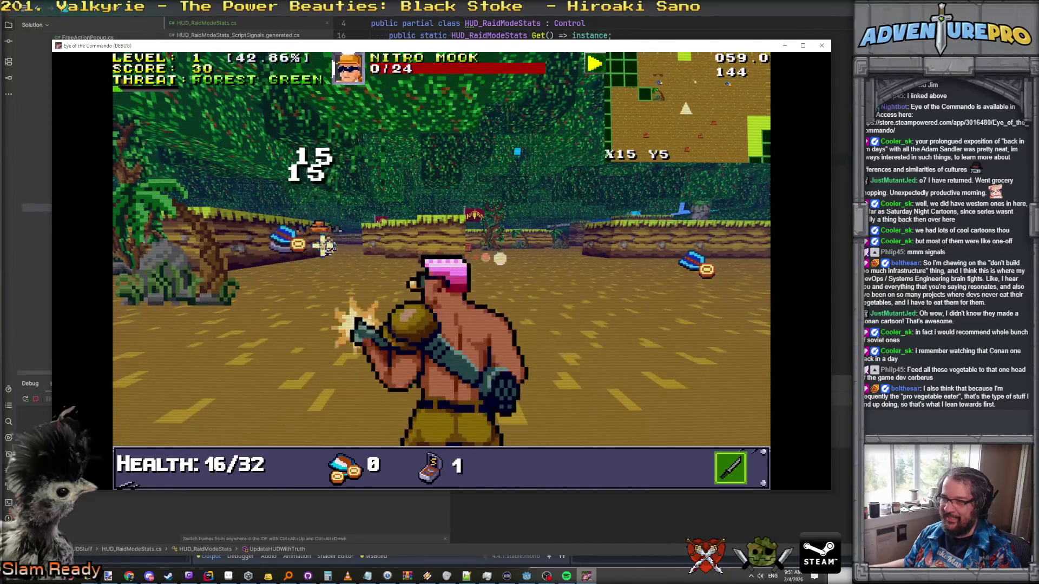
{"action": "key", "text": "a"}
{"action": "key", "text": "d"}
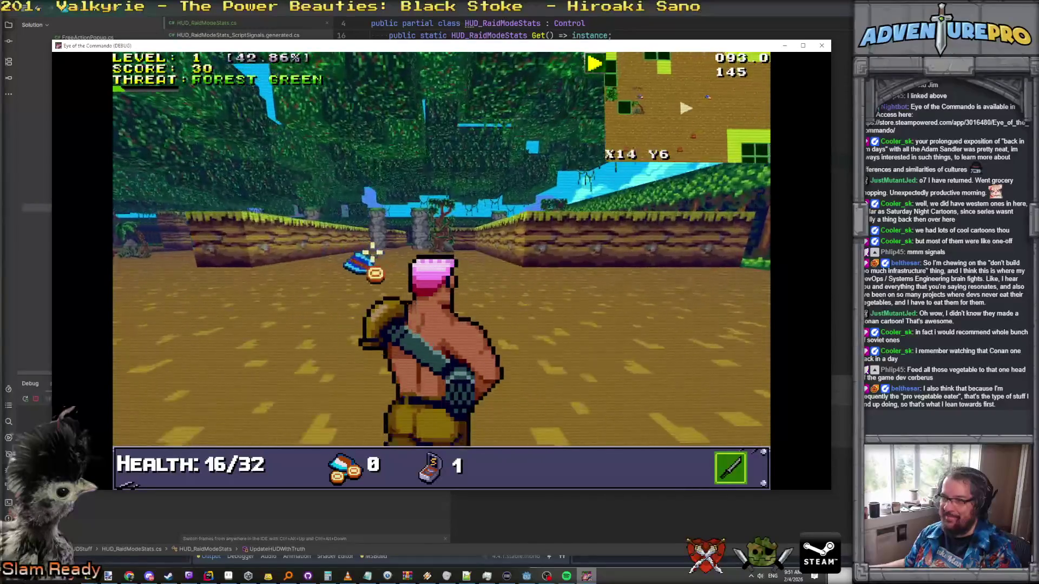
{"action": "key", "text": "w"}
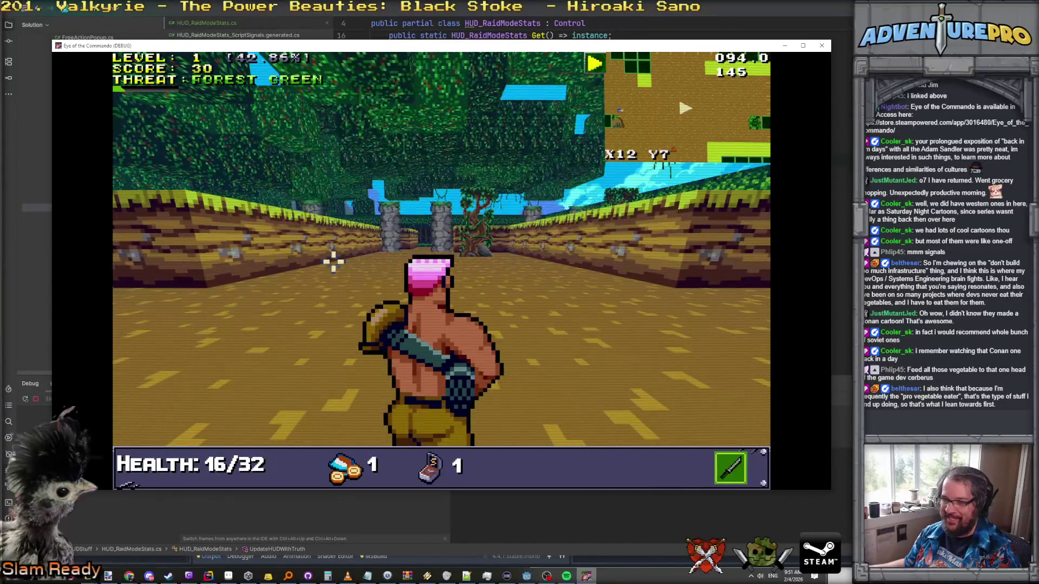
{"action": "key", "text": "Escape"}
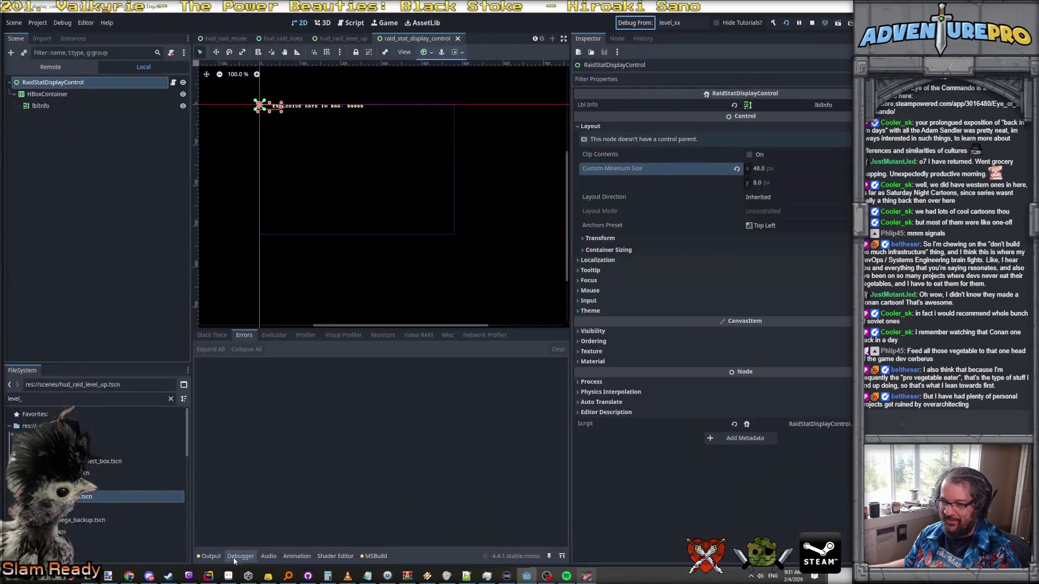
Step: Clear Godot's output log and close the running debug game
{"action": "left_click", "coordinate": [219, 558]}
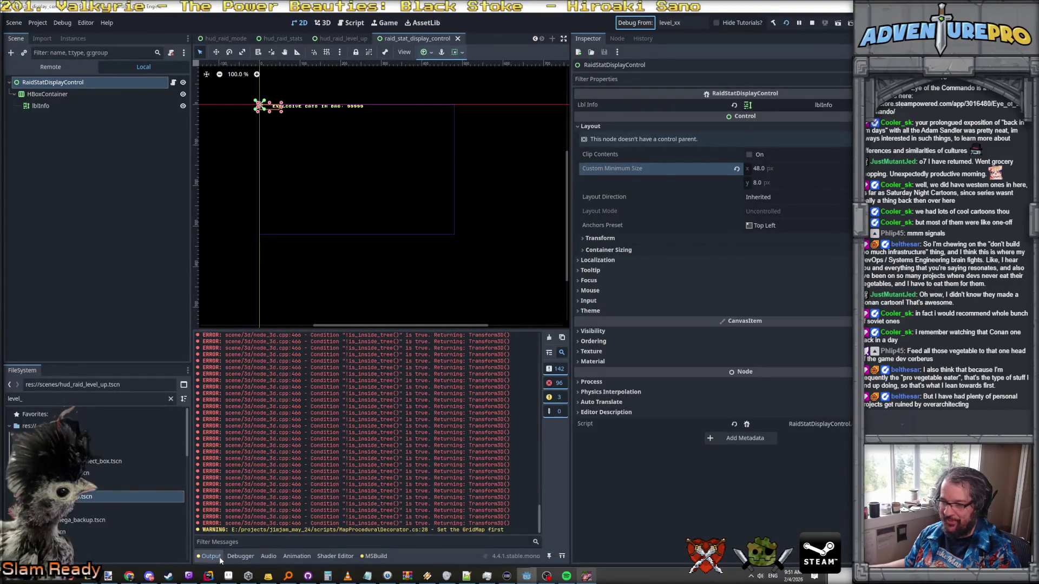
{"action": "left_click", "coordinate": [549, 338]}
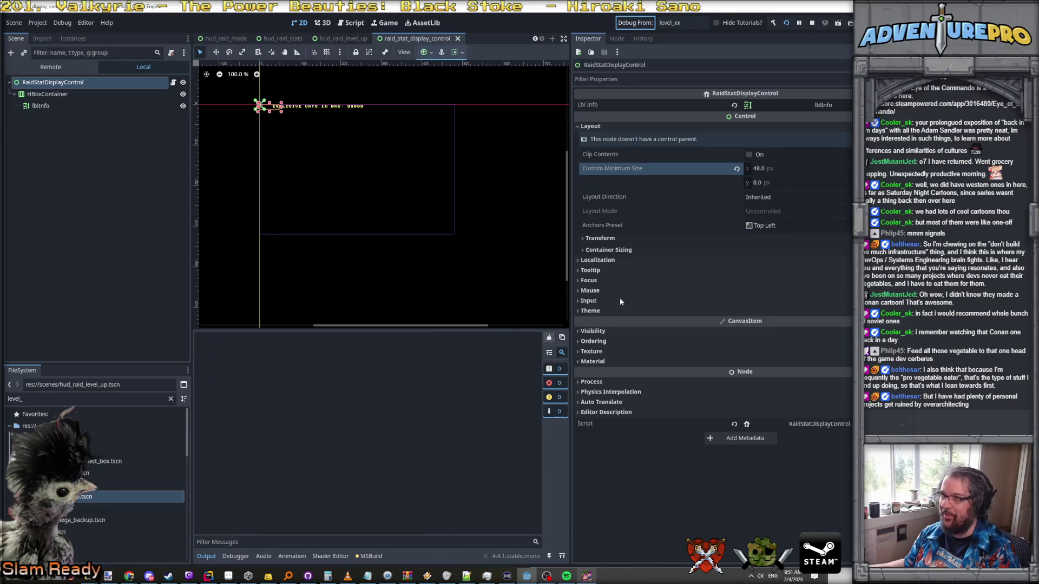
{"action": "key", "text": "alt+Tab"}
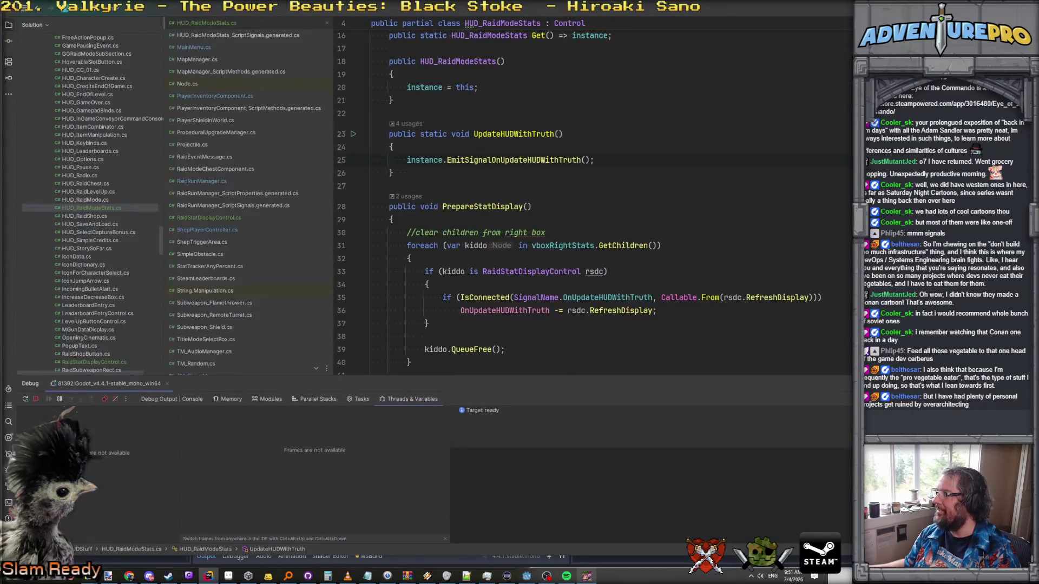
{"action": "key", "text": "alt+Tab"}
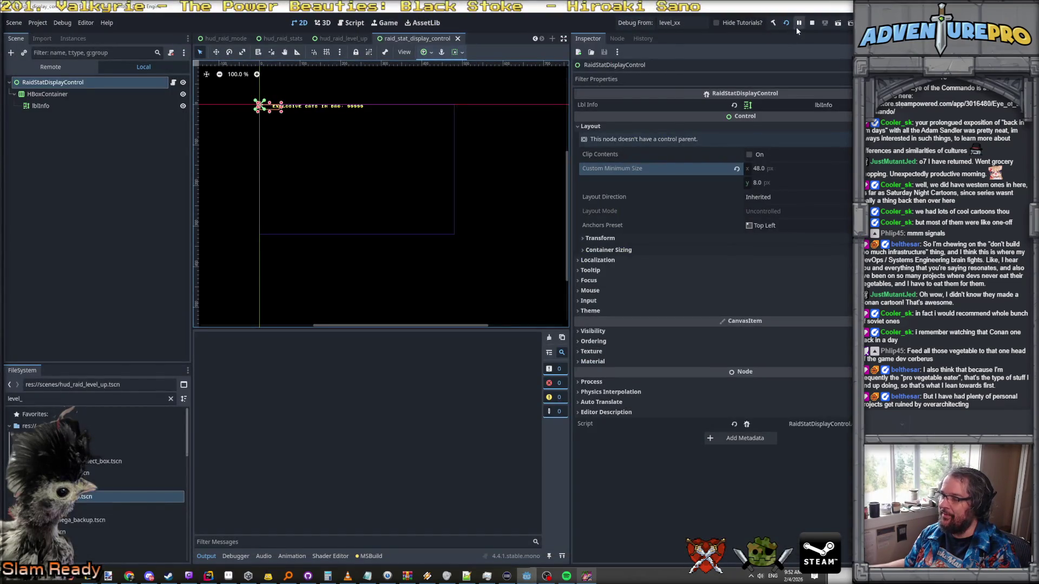
{"action": "left_click", "coordinate": [590, 575]}
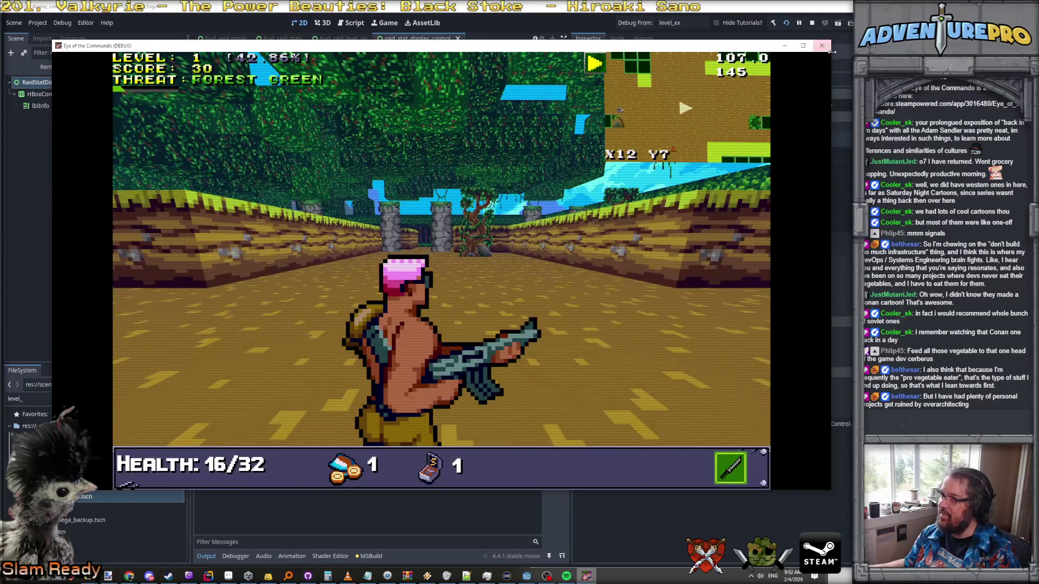
{"action": "left_click", "coordinate": [826, 47]}
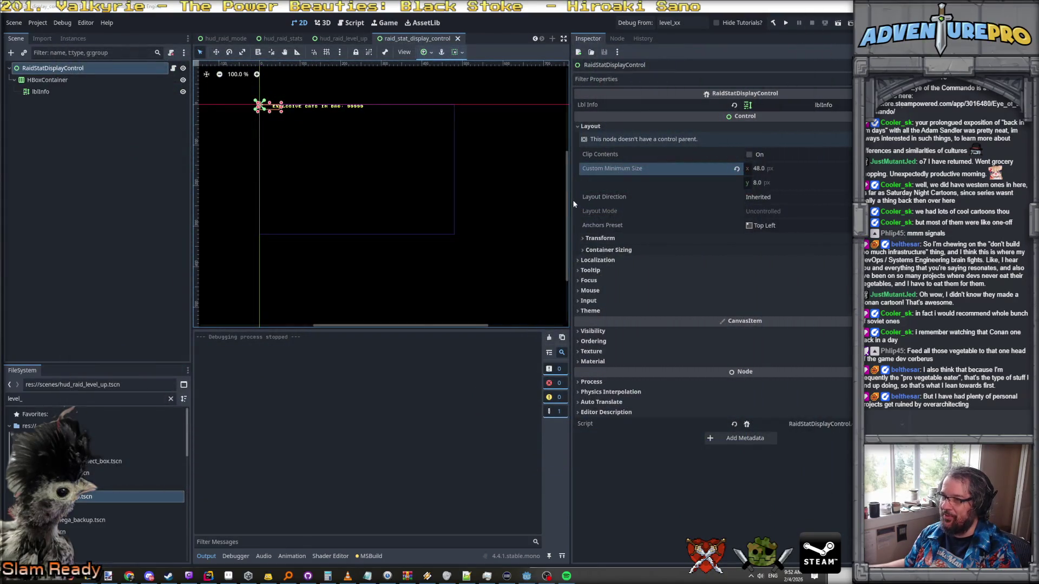
Step: Widen the 2D view of raid_stat_display_control and launch a fresh level_xx test run
{"action": "left_click_drag", "start_coordinate": [571, 204], "coordinate": [748, 206]}
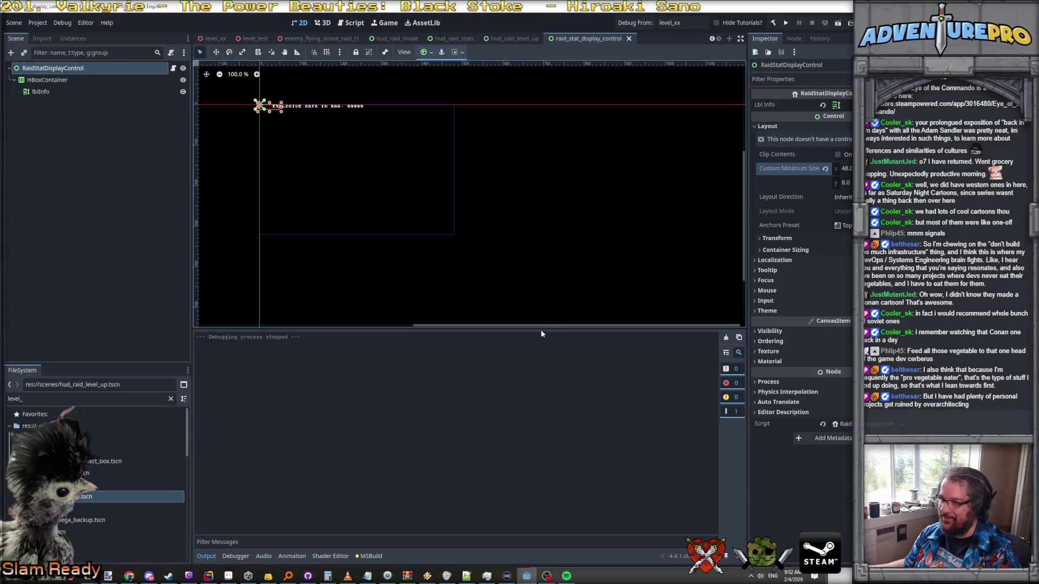
{"action": "left_click", "coordinate": [638, 26]}
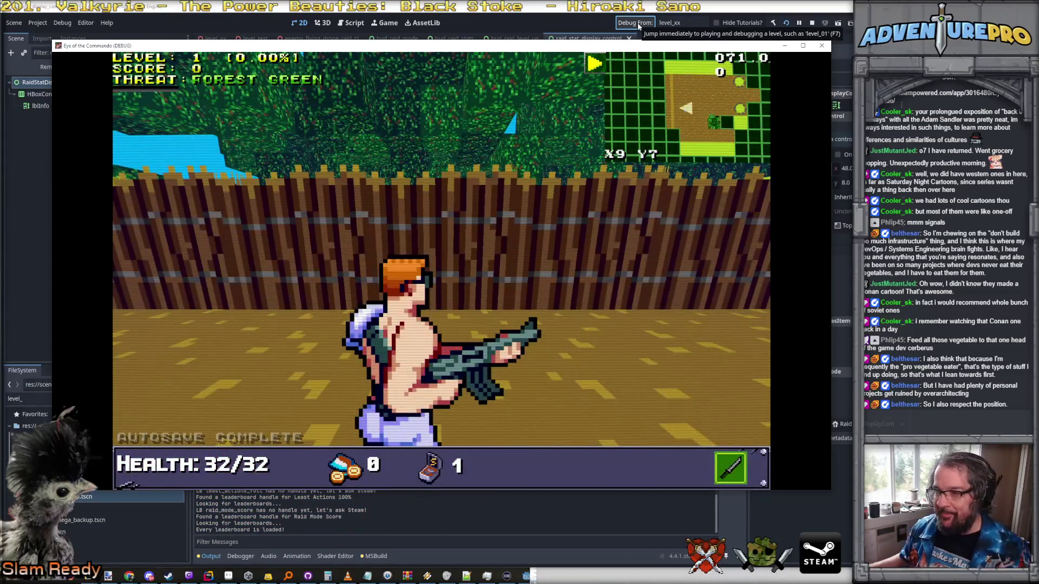
Step: Smash the barricade, kill the Hired Mook, and collect the ammo pickup
{"action": "left_click", "coordinate": [444, 239]}
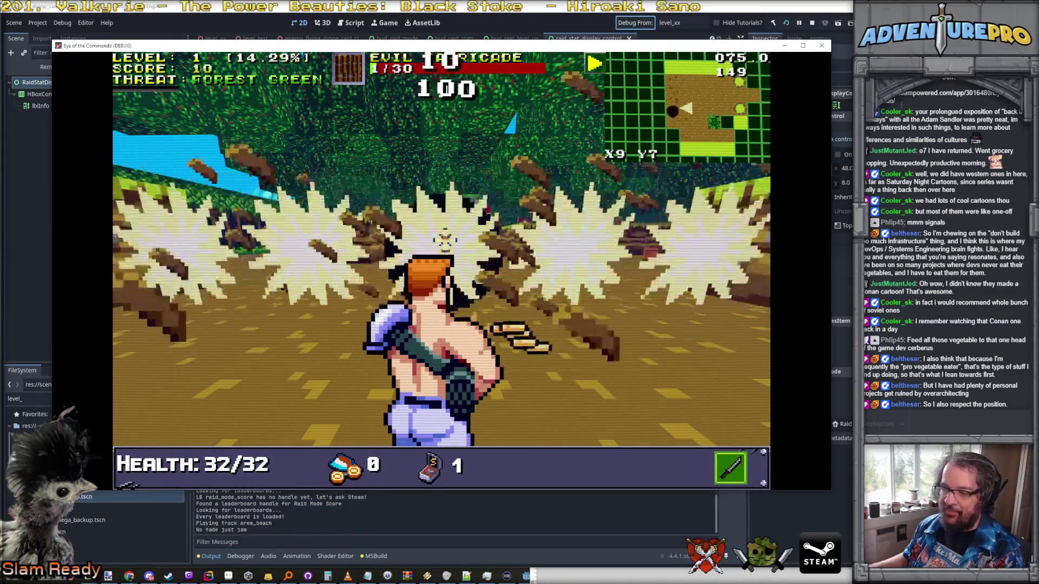
{"action": "key", "text": "w"}
{"action": "key", "text": "w"}
{"action": "key", "text": "d"}
{"action": "left_click", "coordinate": [401, 242]}
{"action": "left_click", "coordinate": [398, 239]}
{"action": "left_click", "coordinate": [387, 233]}
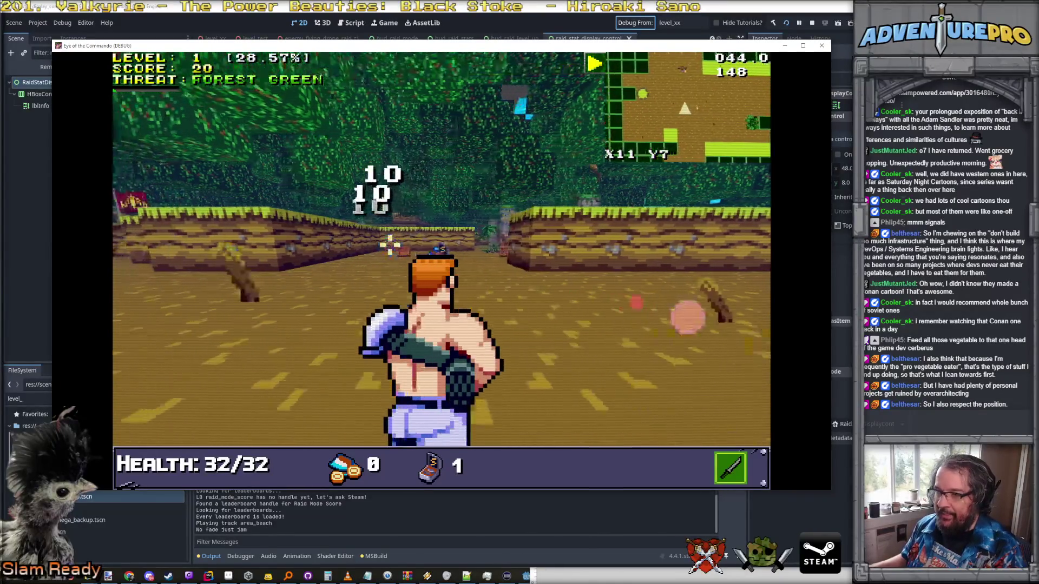
{"action": "key", "text": "w"}
{"action": "key", "text": "w"}
{"action": "key", "text": "d"}
{"action": "key", "text": "w"}
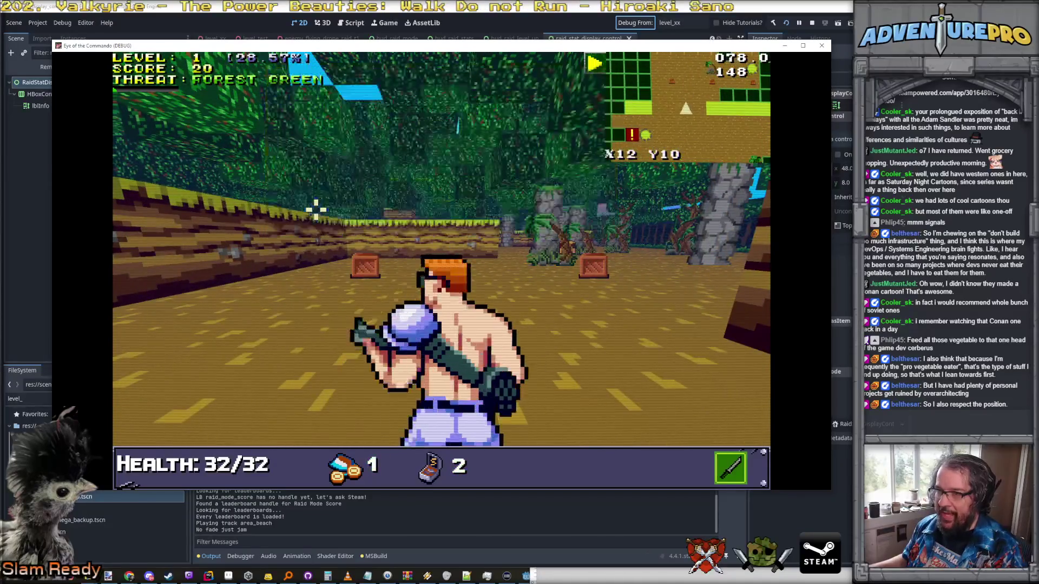
{"action": "key", "text": "d"}
{"action": "key", "text": "d"}
{"action": "key", "text": "w"}
{"action": "key", "text": "w"}
{"action": "key", "text": "w"}
{"action": "key", "text": "w"}
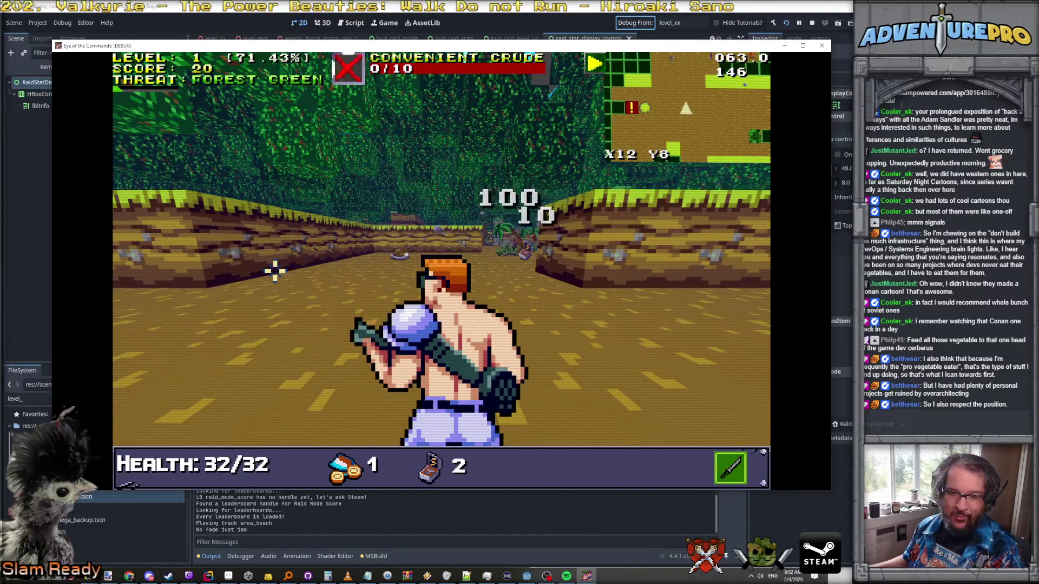
Step: Shoot down the Nitro Mook, grab its ammo and medal, and pause on the stats panel
{"action": "key", "text": "a"}
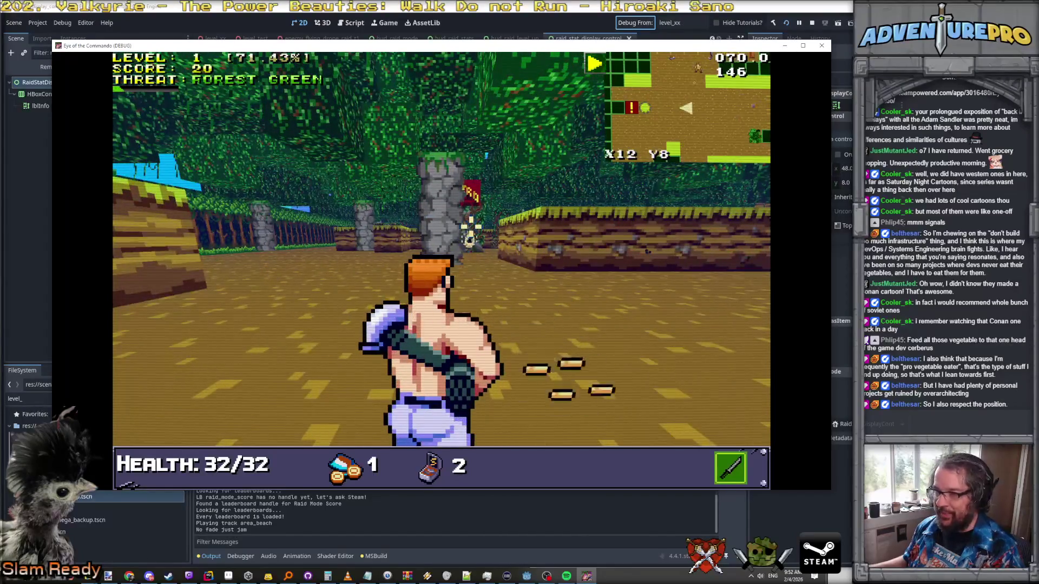
{"action": "key", "text": "d"}
{"action": "key", "text": "e"}
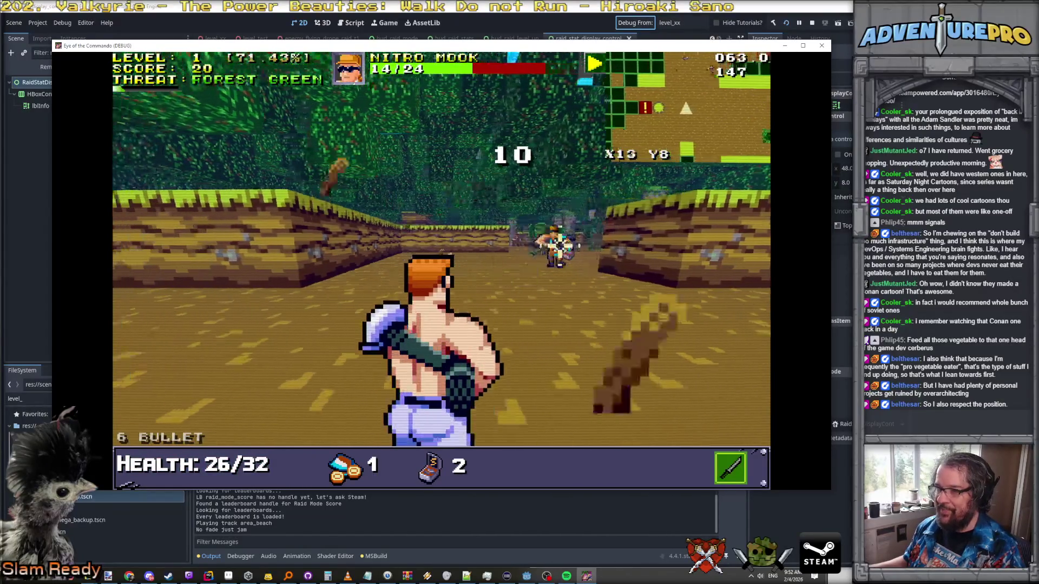
{"action": "left_click", "coordinate": [555, 246]}
{"action": "key", "text": "w"}
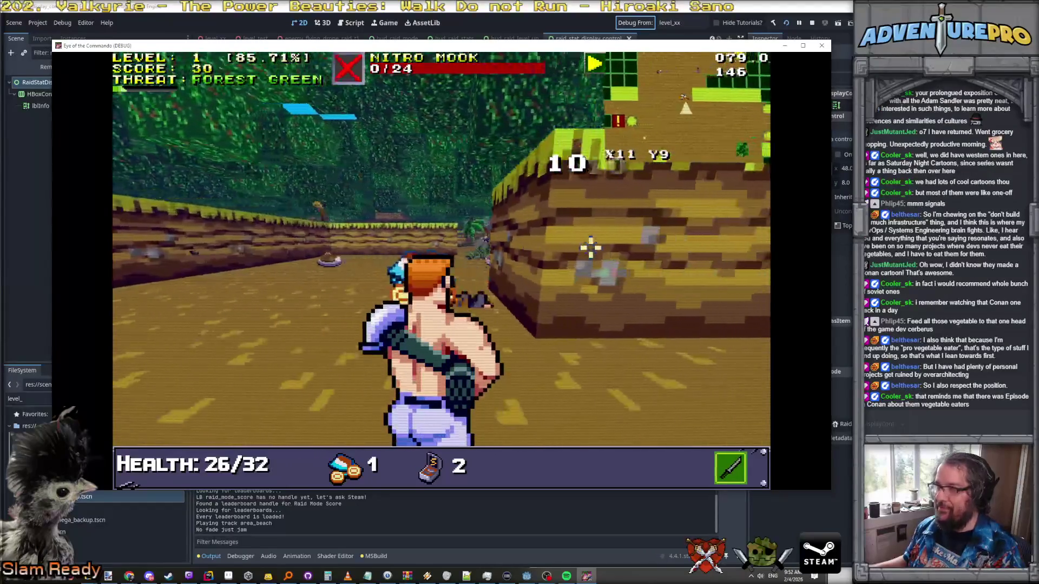
{"action": "key", "text": "s"}
{"action": "key", "text": "d"}
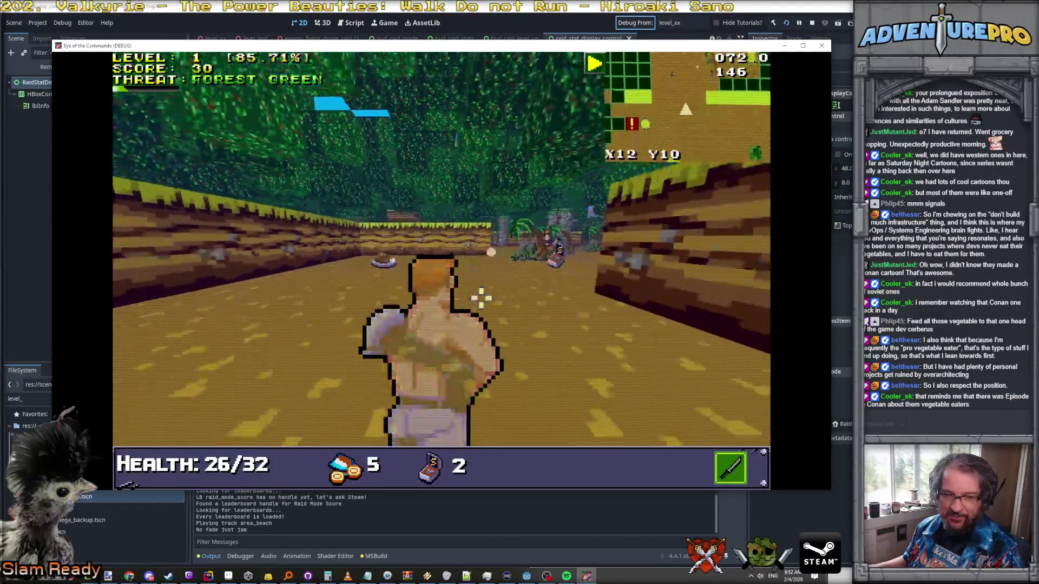
{"action": "key", "text": "w"}
{"action": "key", "text": "d"}
{"action": "key", "text": "w"}
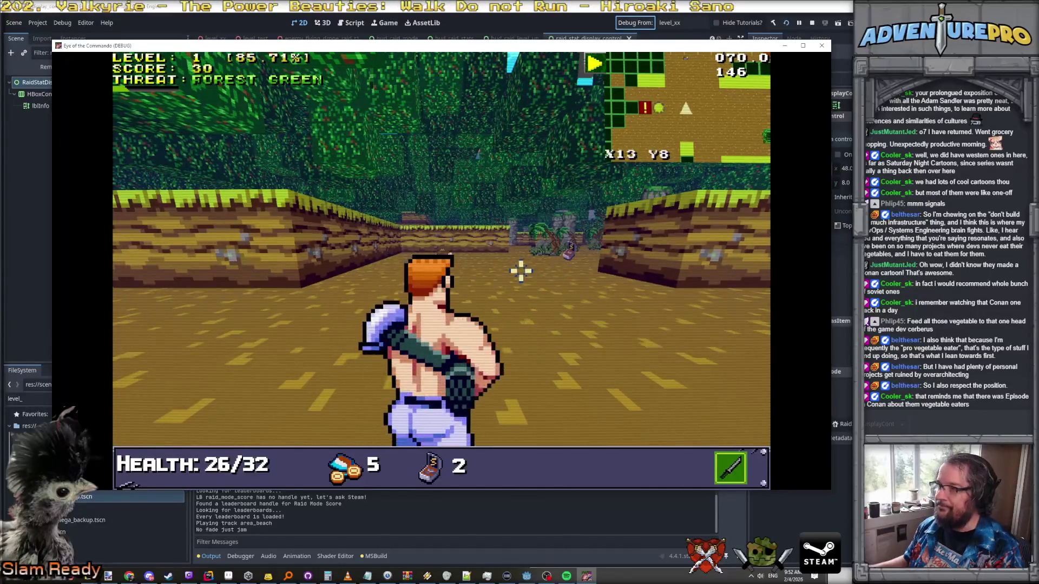
{"action": "key", "text": "Escape"}
Step: Grant the Gunpower trophy via the GIVETROPHY console command, fixing the mistyped 'GUNM' and resubmitting
{"action": "mouse_move", "coordinate": [686, 209]}
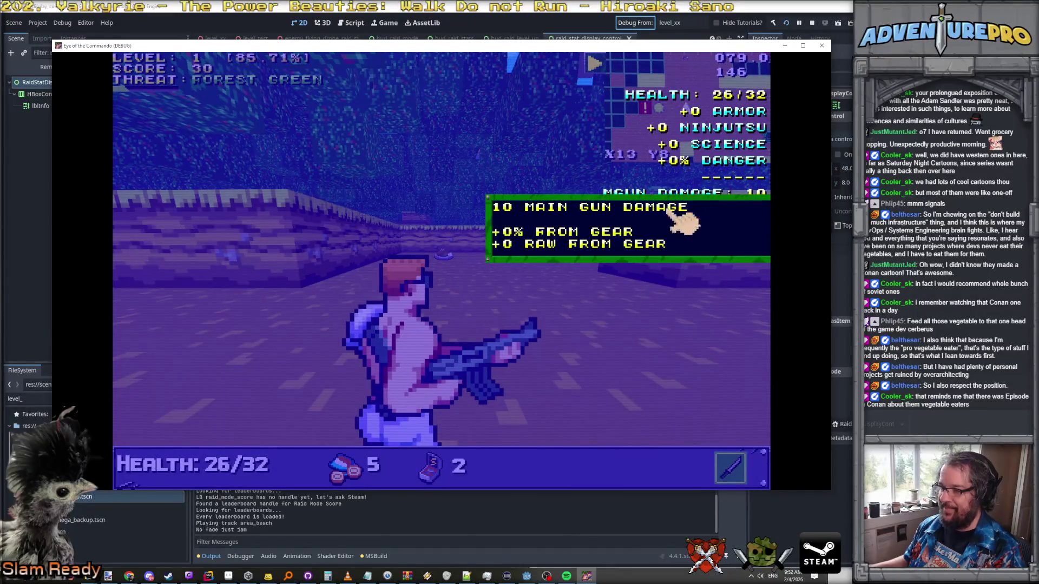
{"action": "key", "text": "Escape"}
{"action": "key", "text": "grave"}
{"action": "type", "text": "GIVETROPHY GUNM"}
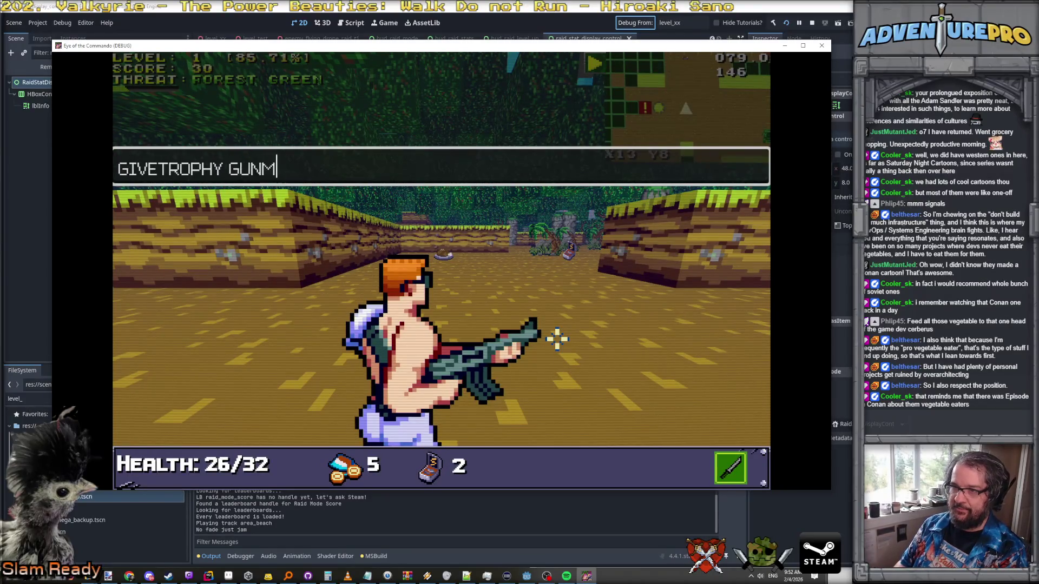
{"action": "key", "text": "Return"}
{"action": "key", "text": "Up"}
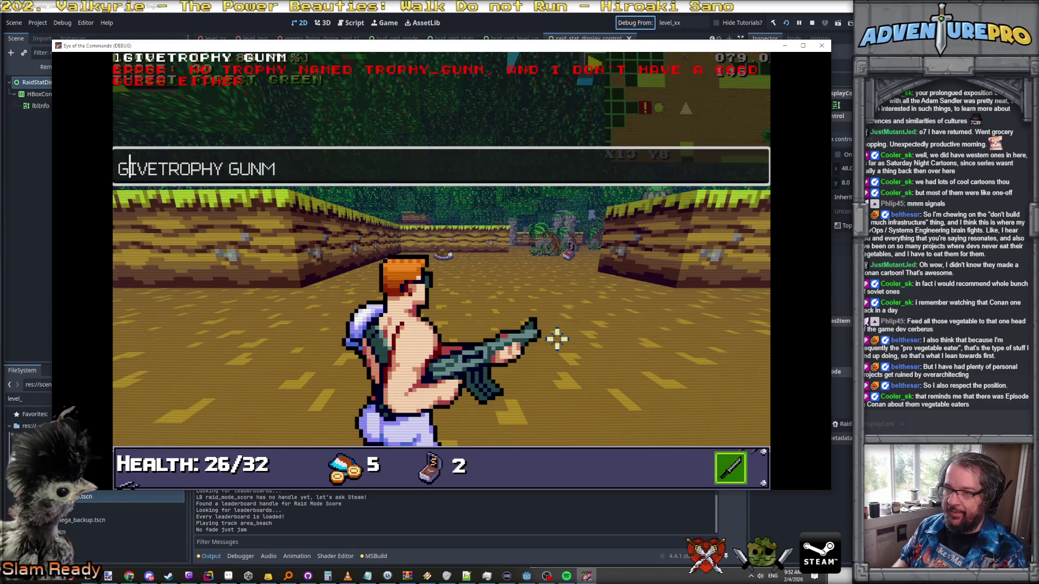
{"action": "key", "text": "BackSpace"}
{"action": "key", "text": "Return"}
{"action": "key", "text": "grave"}
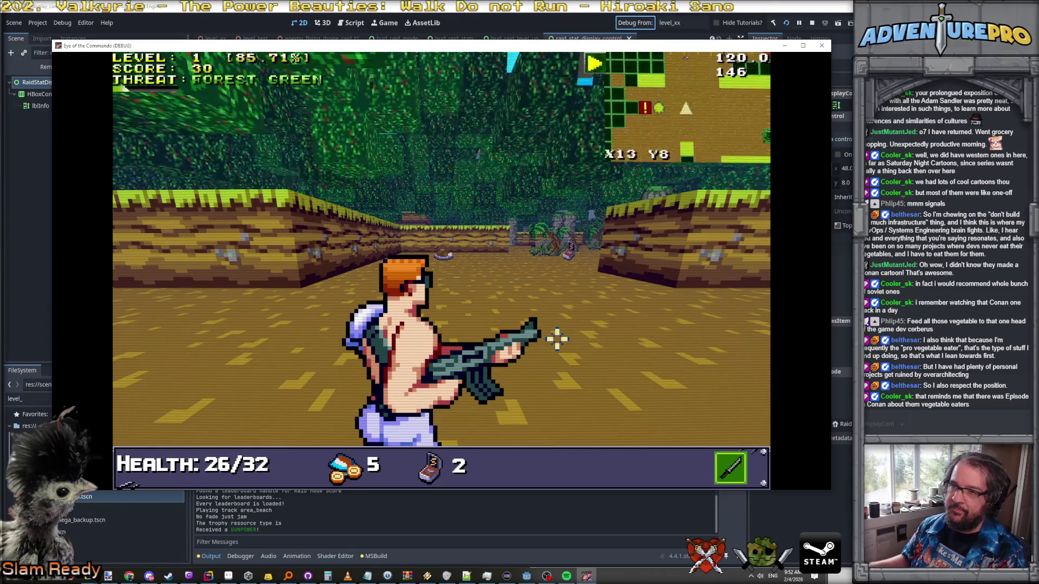
Step: Resume play, then knife, punch and shoot the Nitro Mook until it dies
{"action": "key", "text": "Escape"}
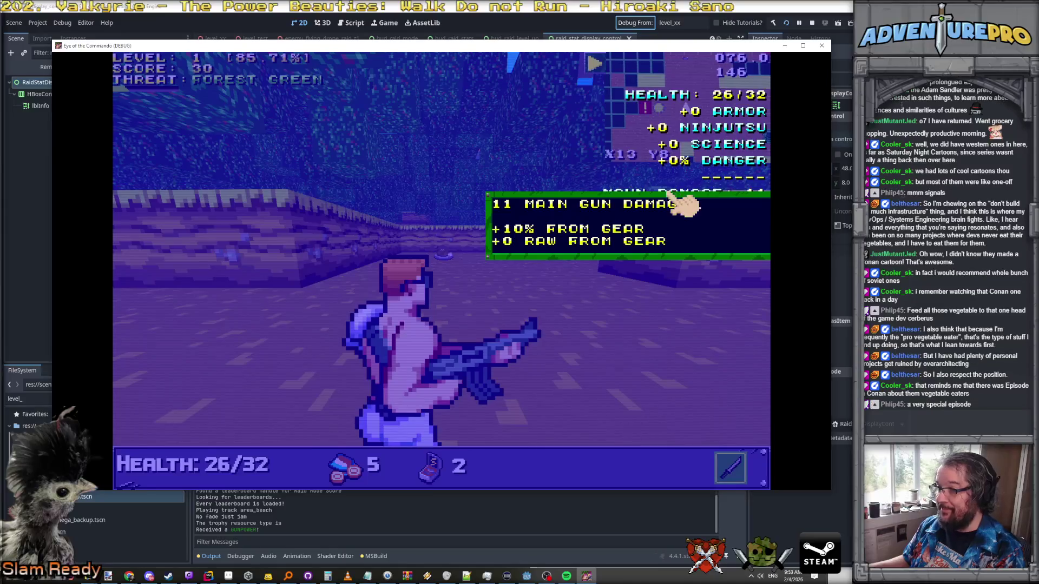
{"action": "key", "text": "Escape"}
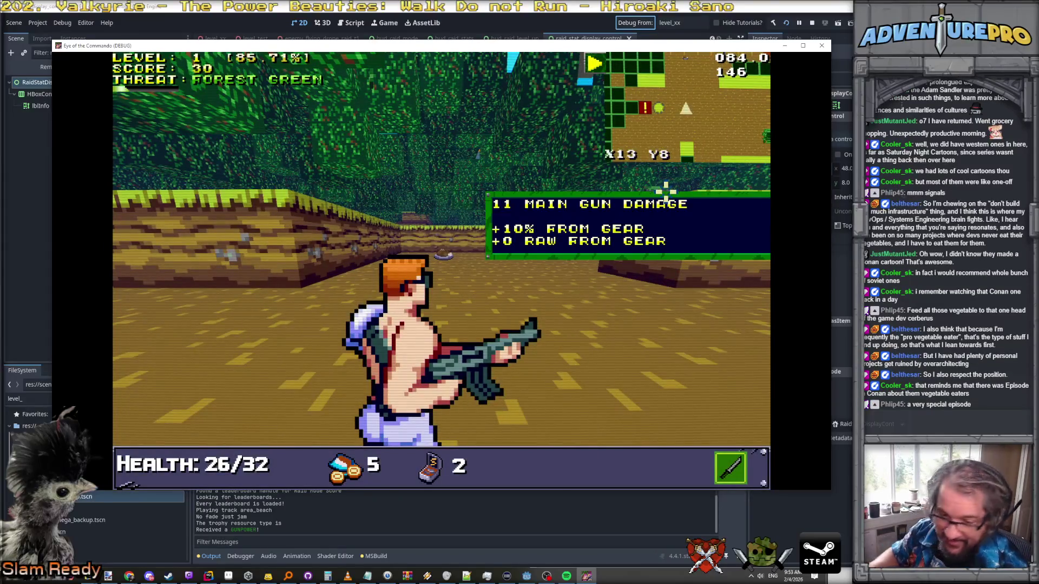
{"action": "right_click", "coordinate": [520, 233]}
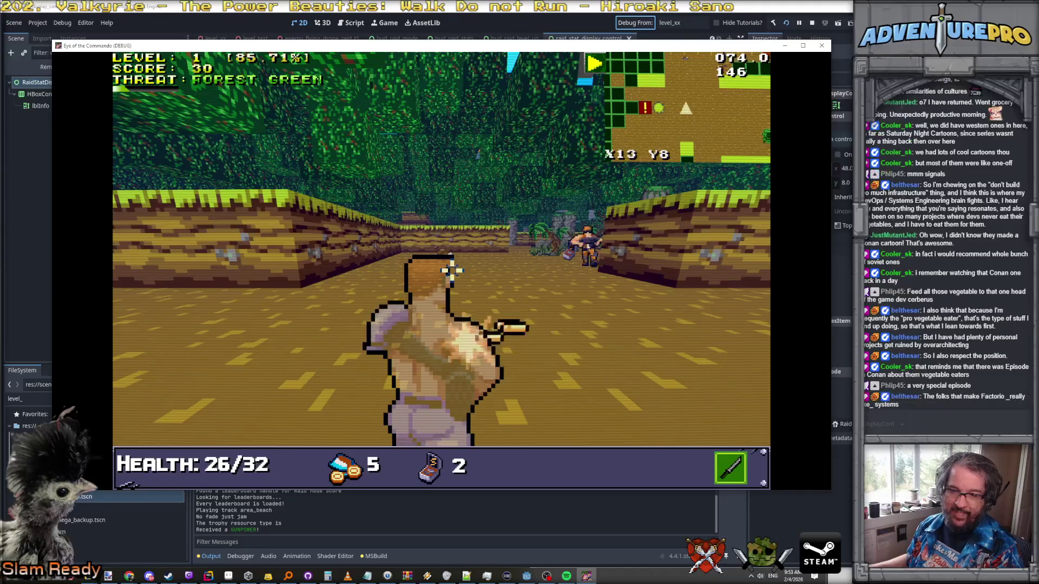
{"action": "key", "text": "w"}
{"action": "right_click", "coordinate": [550, 250]}
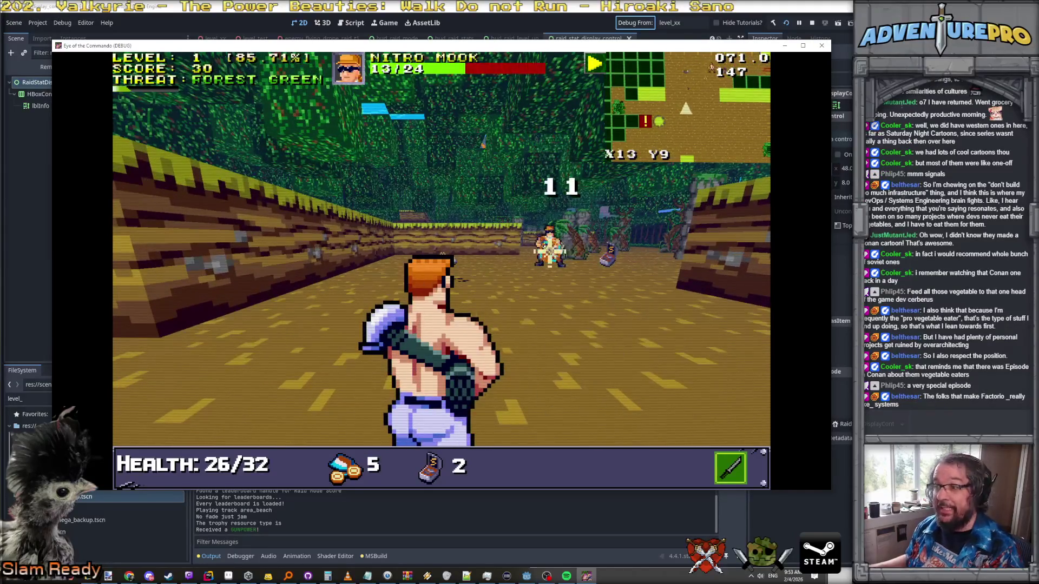
{"action": "left_click", "coordinate": [552, 250]}
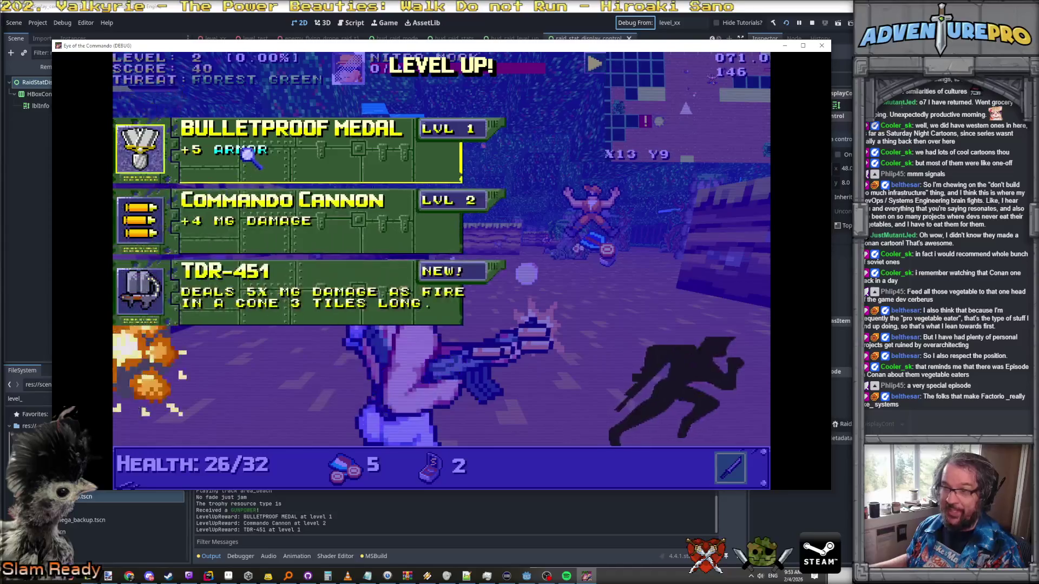
Step: Read the '+5 ARMOR' tooltip on the Bulletproof Medal card, then switch to Rider
{"action": "mouse_move", "coordinate": [242, 147]}
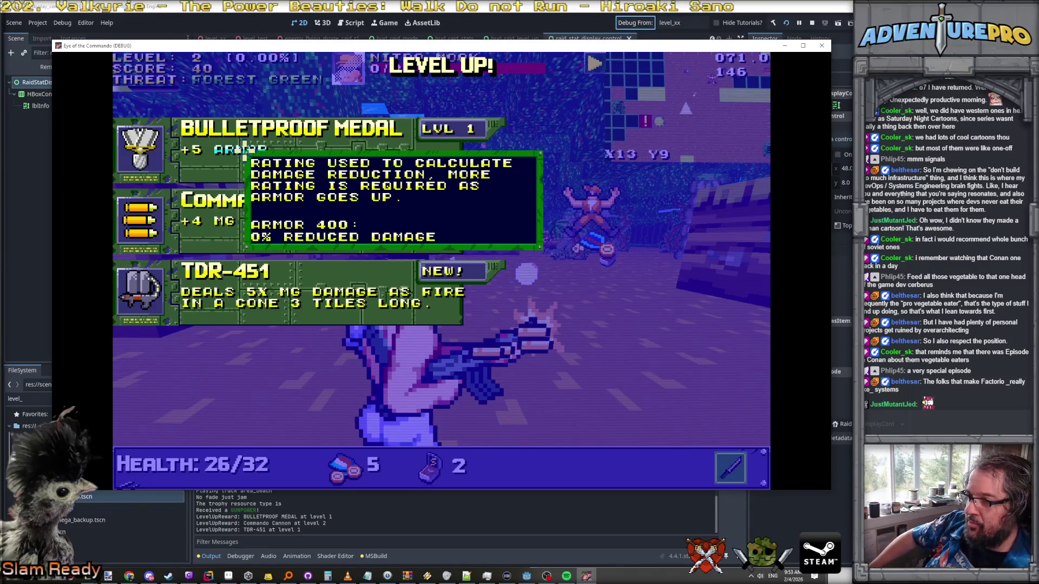
{"action": "key", "text": "alt+Tab"}
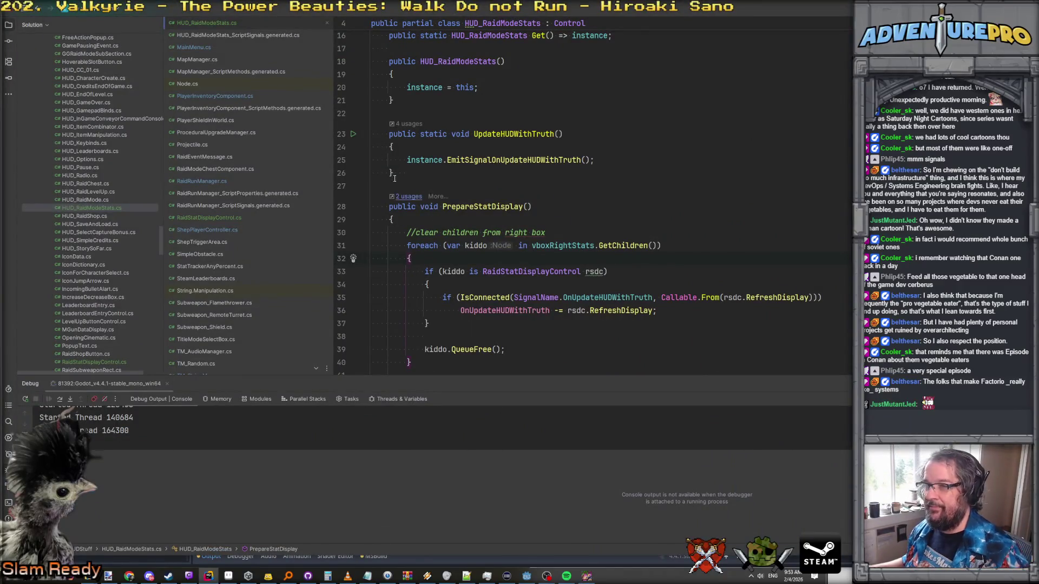
Step: Remove the line 26 breakpoint and locate bRaidUpgradeCacheDirty usages, opening TooltipManager.cs
{"action": "left_click", "coordinate": [342, 173]}
{"action": "key", "text": "ctrl+shift+f"}
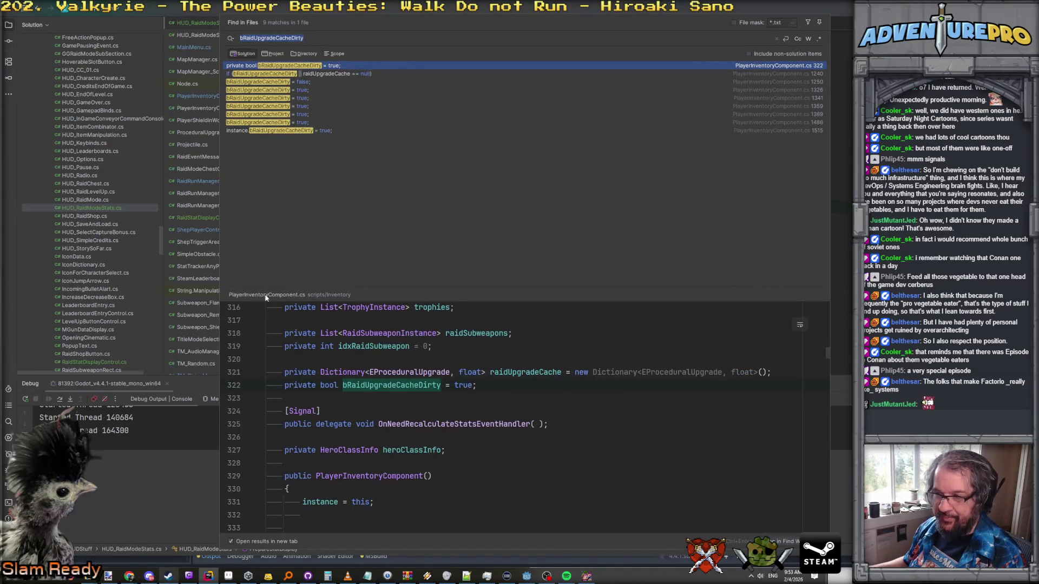
{"action": "key", "text": "Escape"}
{"action": "scroll", "coordinate": [228, 282], "scroll_direction": "down", "scroll_amount": 3}
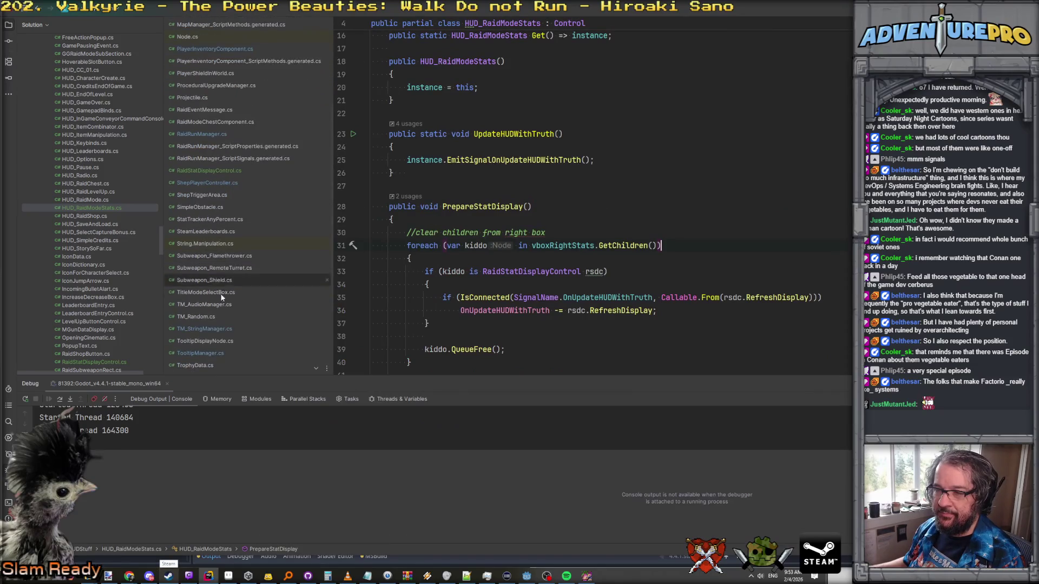
{"action": "left_click", "coordinate": [212, 330]}
{"action": "left_click", "coordinate": [212, 349]}
Step: Set a breakpoint on the line 297 armor calculation and return to the game window
{"action": "scroll", "coordinate": [534, 241], "scroll_direction": "down", "scroll_amount": 10}
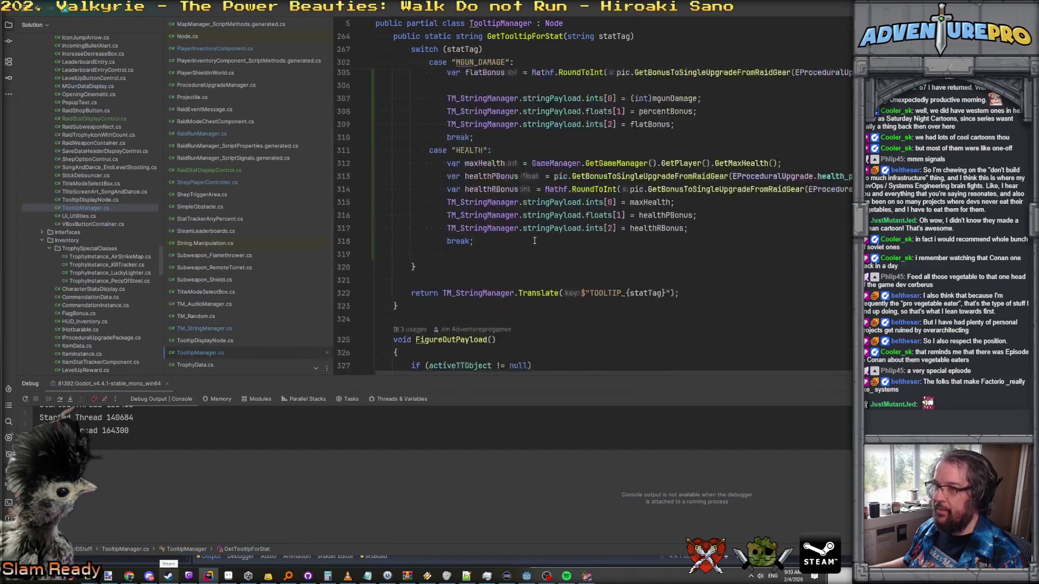
{"action": "scroll", "coordinate": [535, 241], "scroll_direction": "down", "scroll_amount": 3}
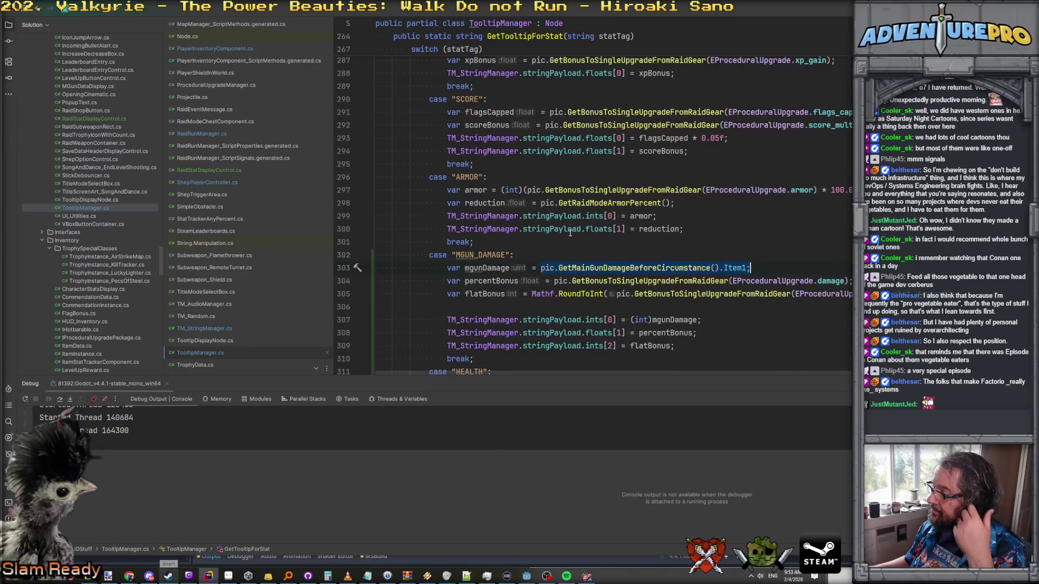
{"action": "left_click", "coordinate": [799, 191]}
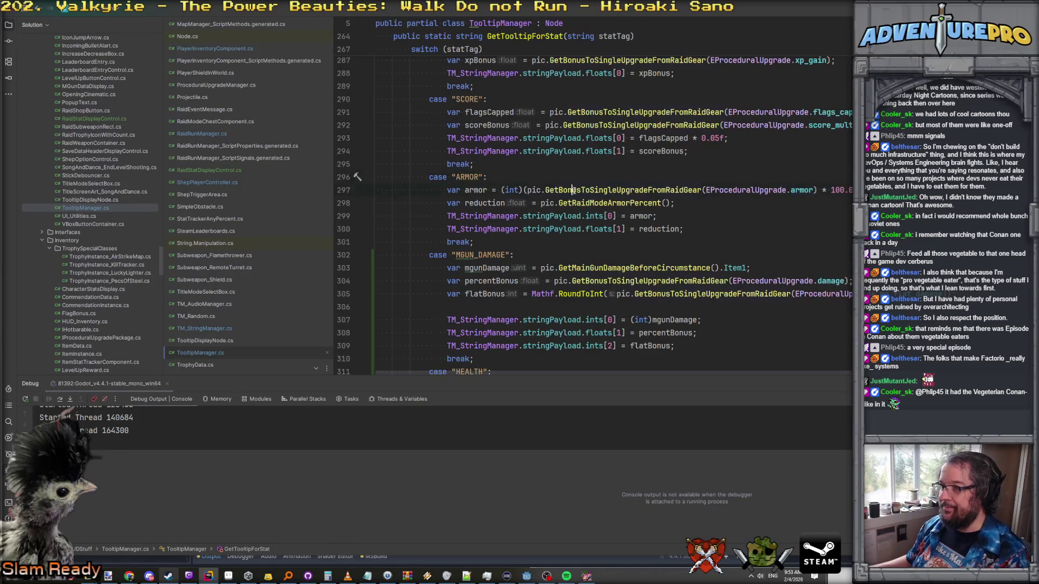
{"action": "key", "text": "alt+Tab"}
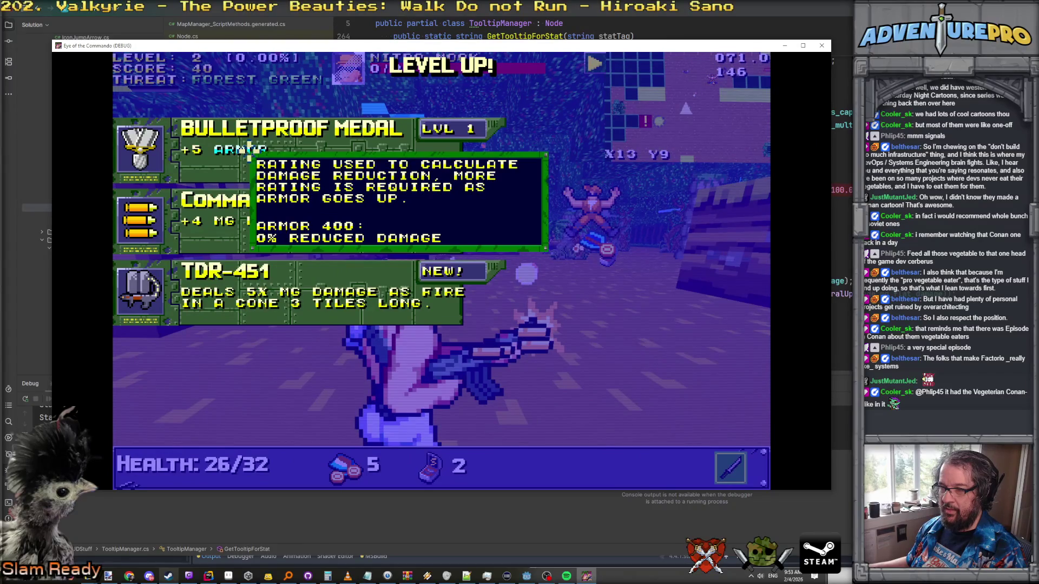
{"action": "key", "text": "alt+Tab"}
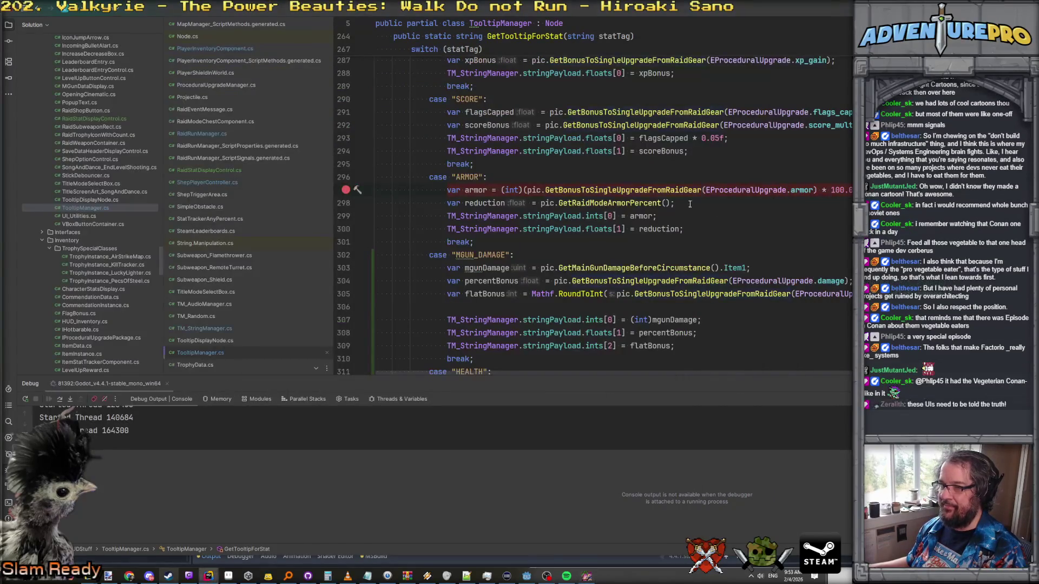
{"action": "key", "text": "alt+Tab"}
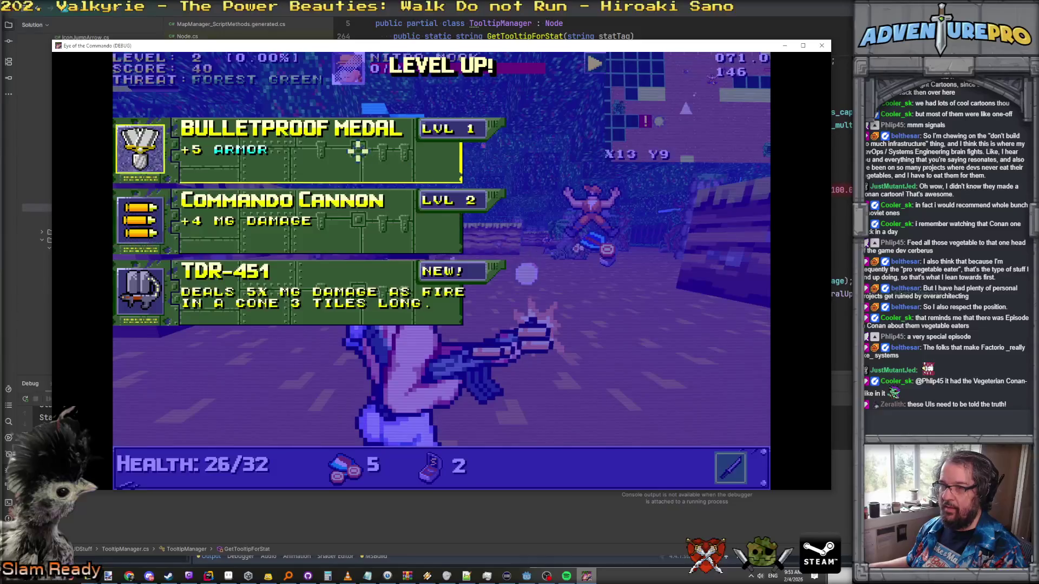
Step: Take the Bulletproof Medal and check the ARMOR tooltip: Armor 0, 7.692% reduced damage
{"action": "left_click", "coordinate": [355, 151]}
{"action": "key", "text": "Tab"}
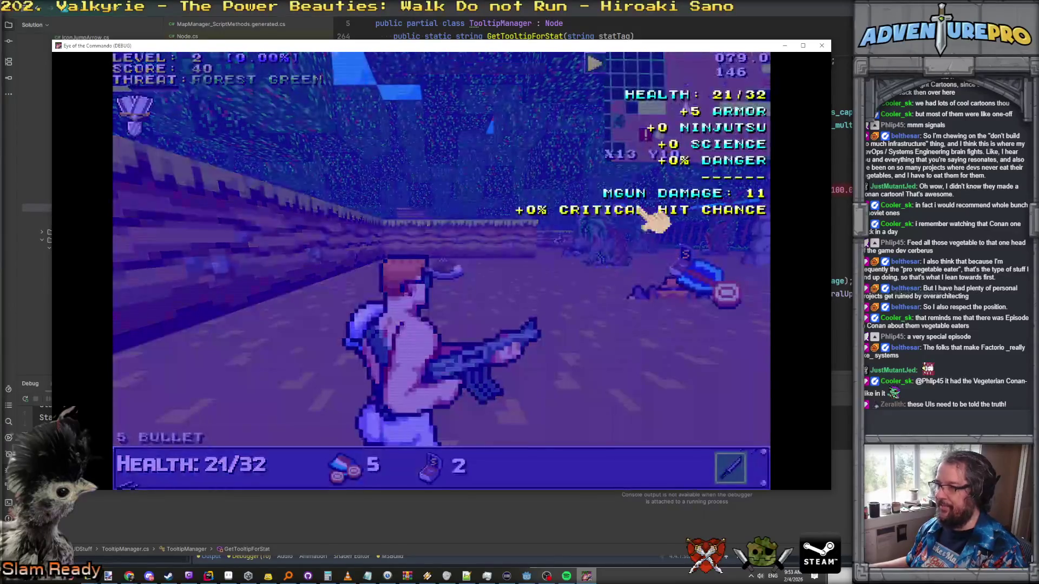
{"action": "mouse_move", "coordinate": [724, 114]}
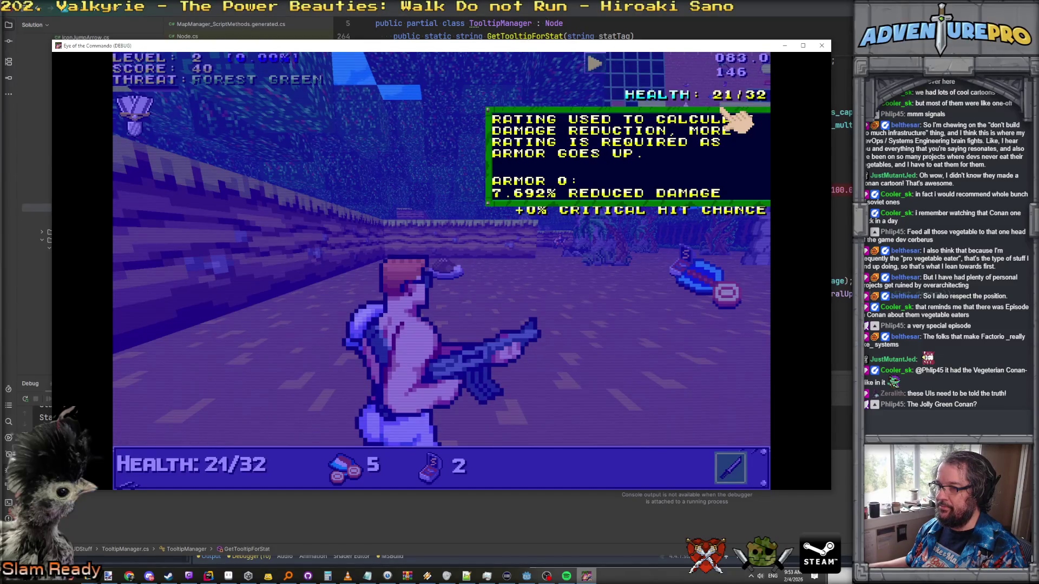
{"action": "key", "text": "Tab"}
{"action": "key", "text": "Tab"}
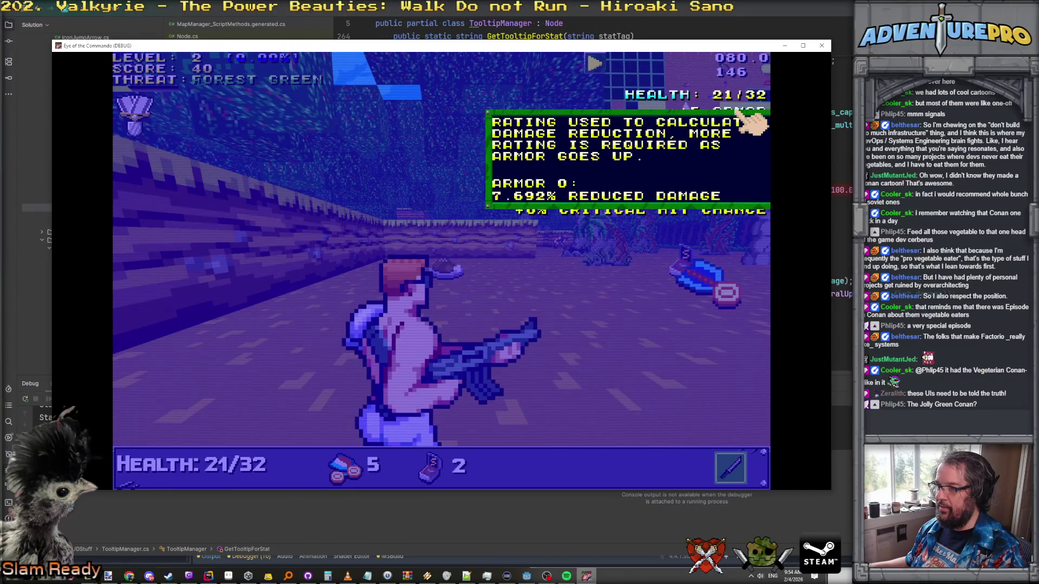
{"action": "key", "text": "alt+Tab"}
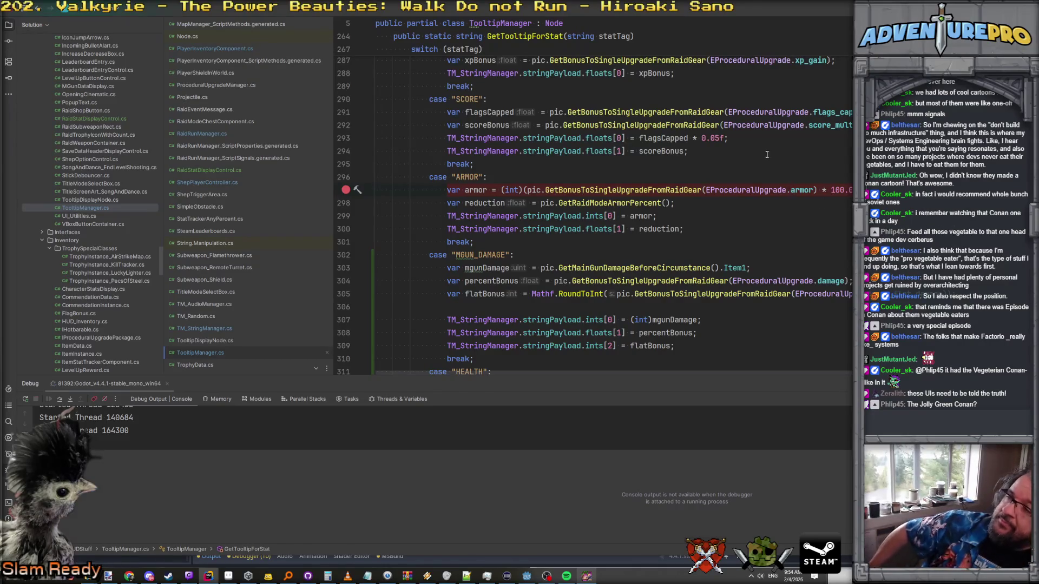
Step: Start a debug session and step over the armor and reduction lines of the ARMOR case
{"action": "key", "text": "shift+F9"}
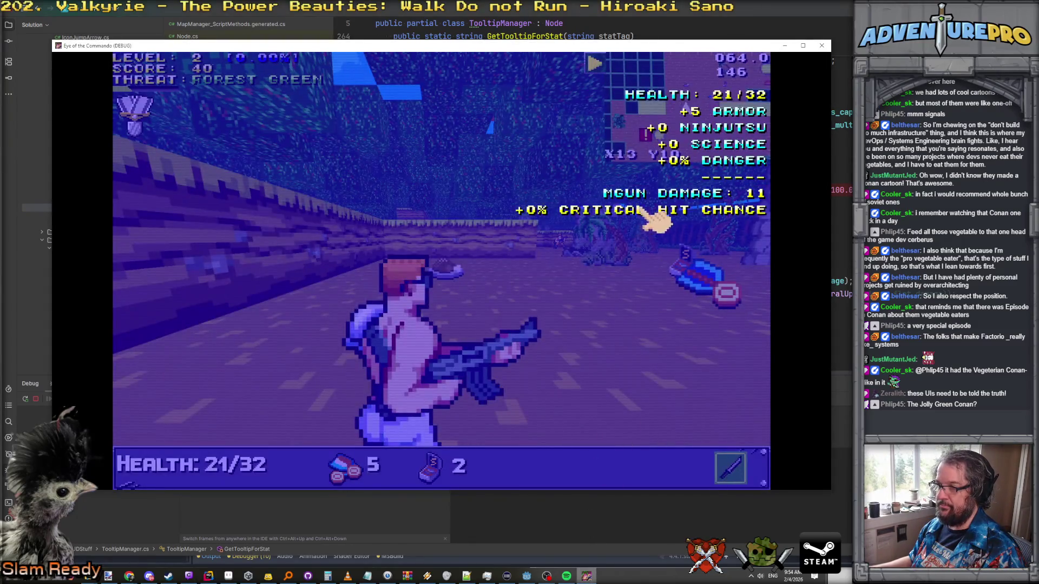
{"action": "mouse_move", "coordinate": [661, 201]}
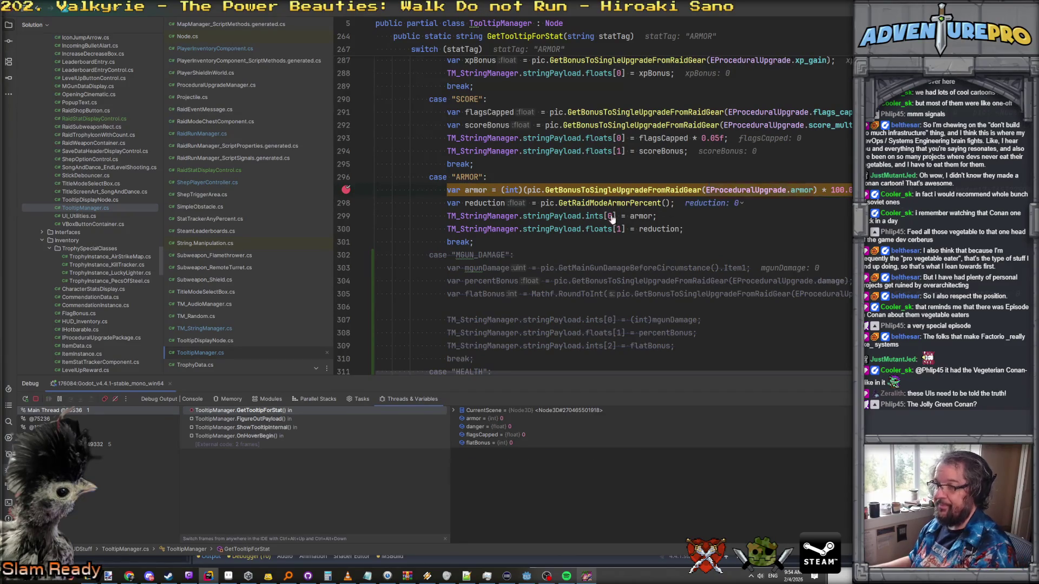
{"action": "key", "text": "F10"}
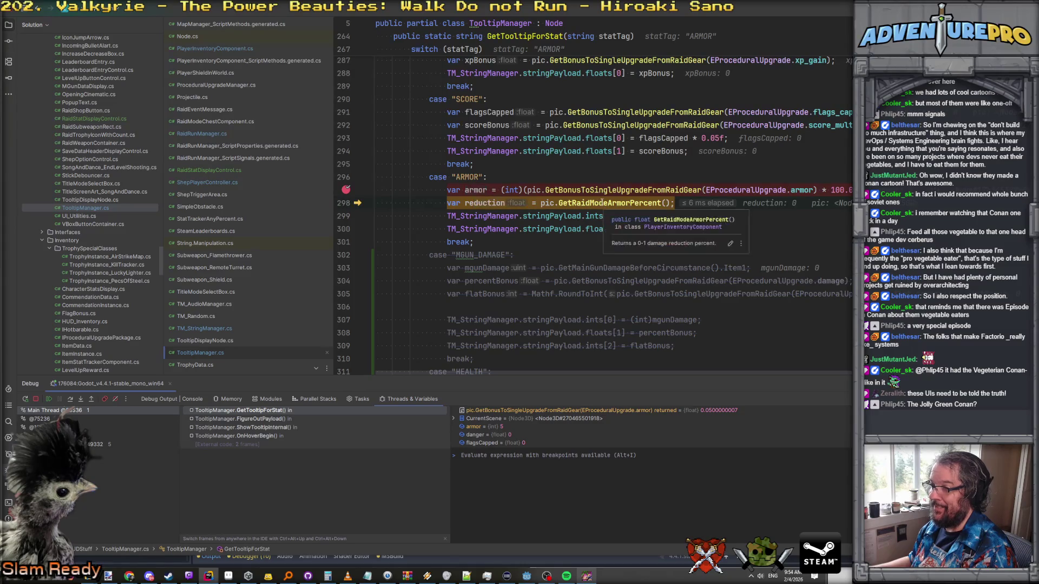
{"action": "key", "text": "F10"}
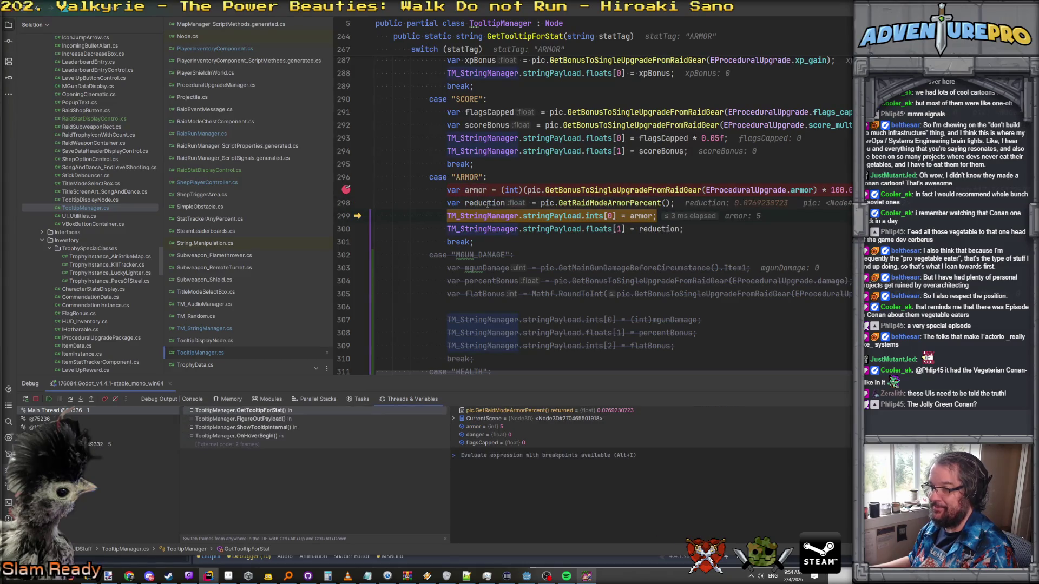
Step: Inspect the ints array and step to the case break, confirming armor 5 and reduction 0.0769230723
{"action": "mouse_move", "coordinate": [488, 204]}
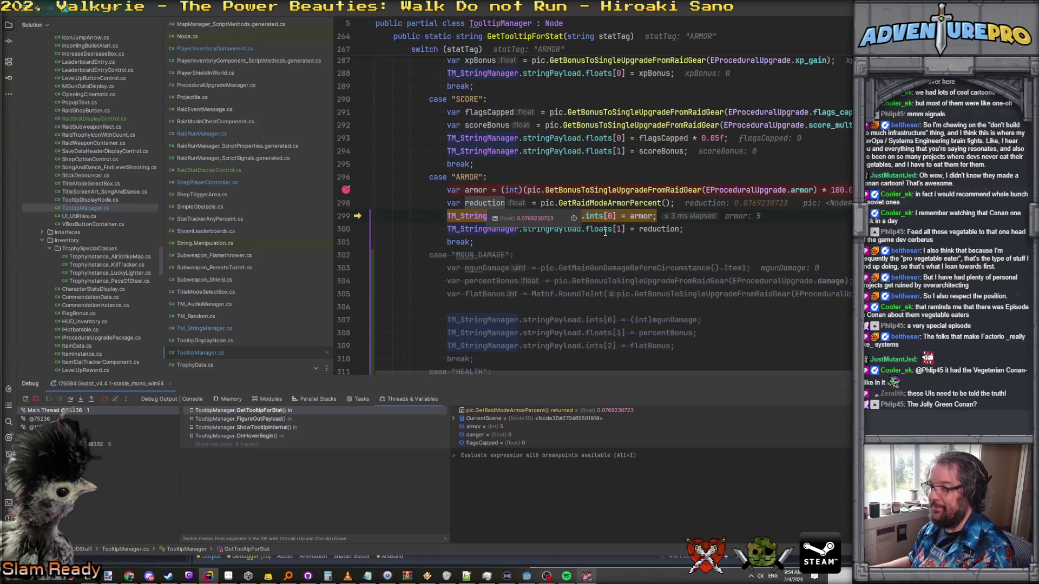
{"action": "mouse_move", "coordinate": [658, 229]}
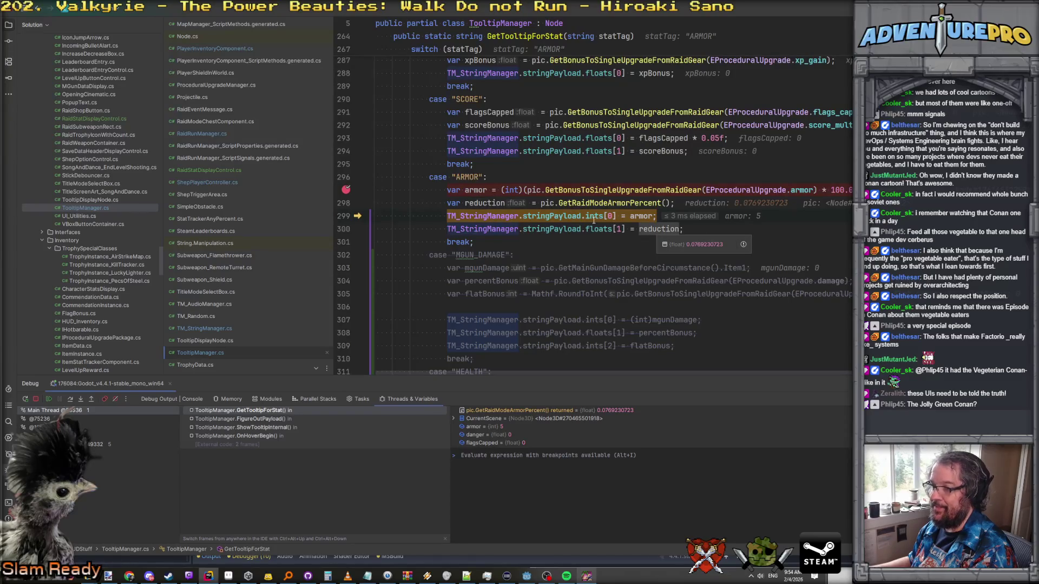
{"action": "mouse_move", "coordinate": [593, 220]}
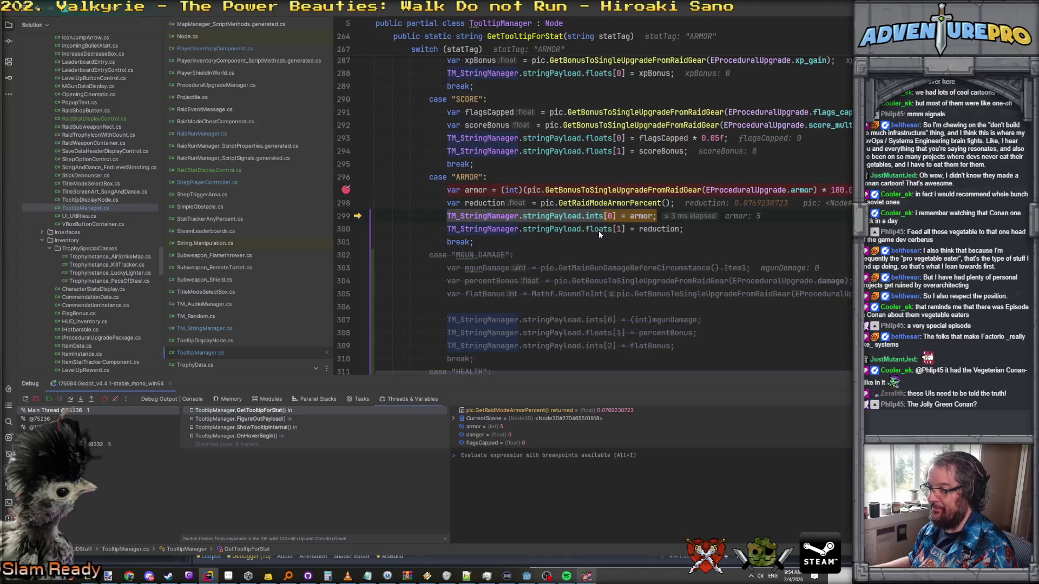
{"action": "left_click", "coordinate": [604, 233]}
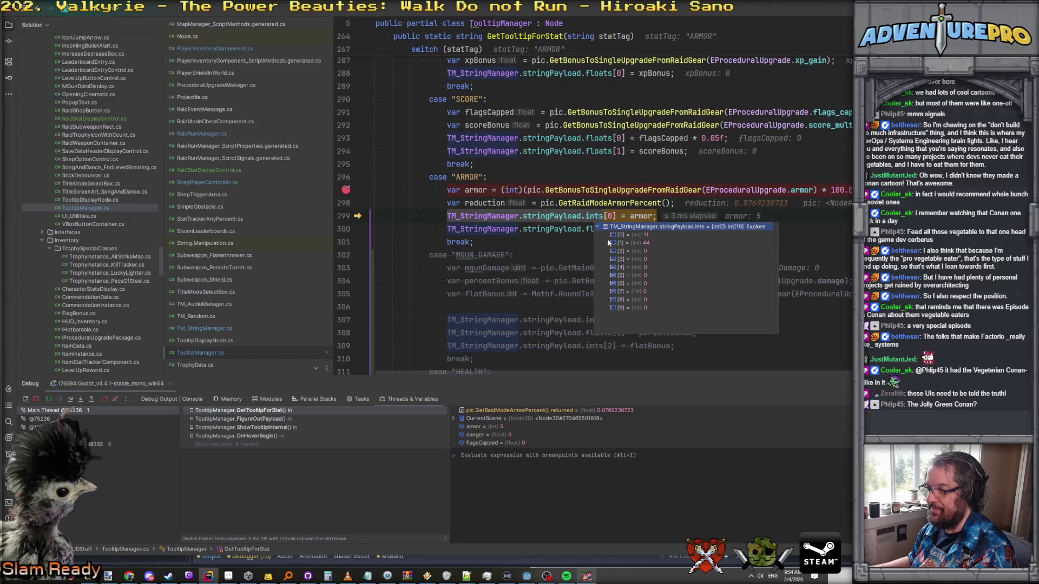
{"action": "key", "text": "F10"}
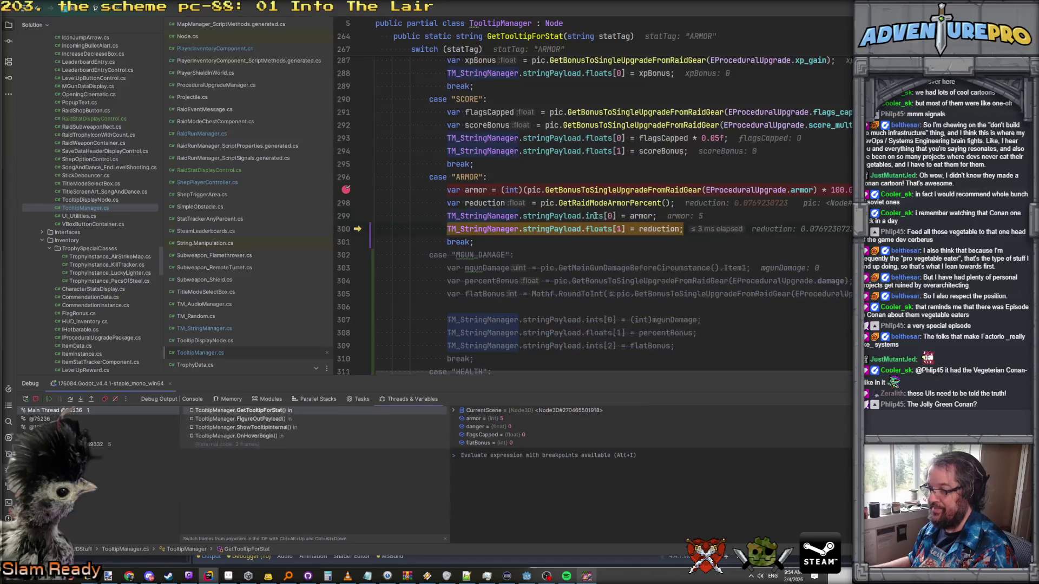
{"action": "left_click", "coordinate": [598, 228]}
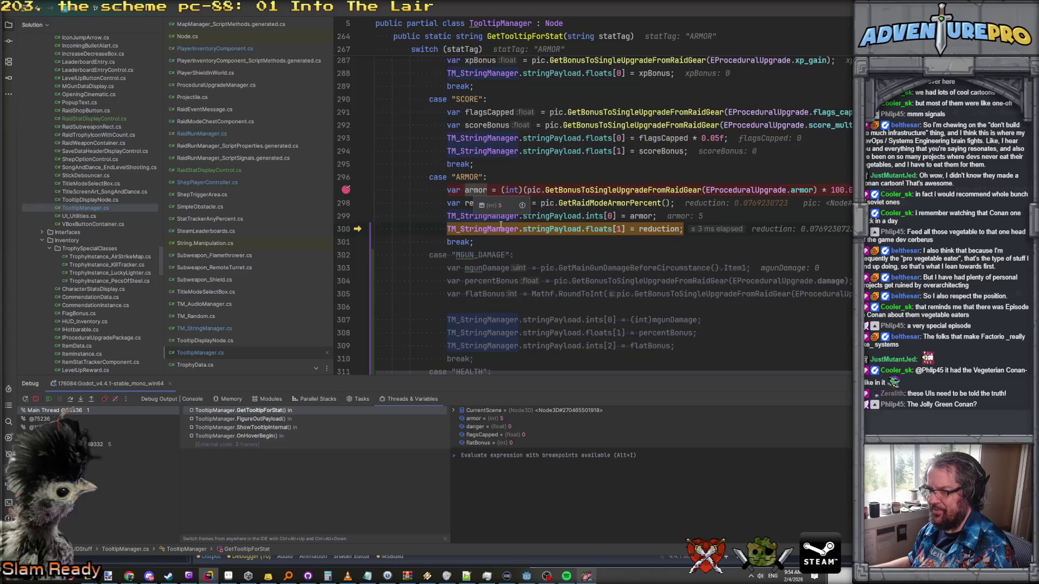
{"action": "scroll", "coordinate": [531, 243], "scroll_direction": "down", "scroll_amount": 4}
{"action": "key", "text": "F10"}
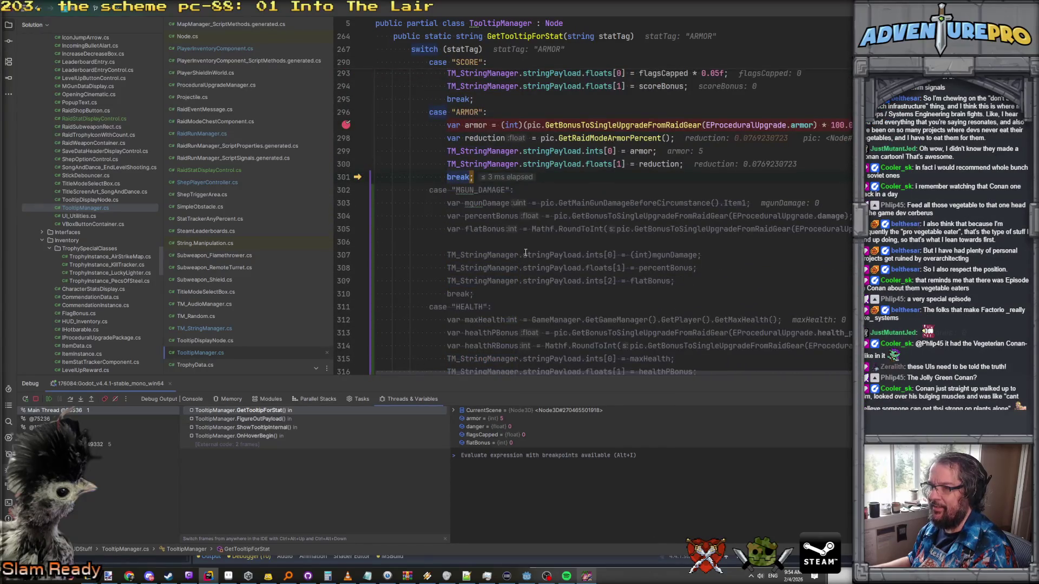
Step: Step through string.Concat as it builds the TOOLTIP_ARMOR tooltip key string
{"action": "key", "text": "F10"}
{"action": "mouse_move", "coordinate": [647, 179]}
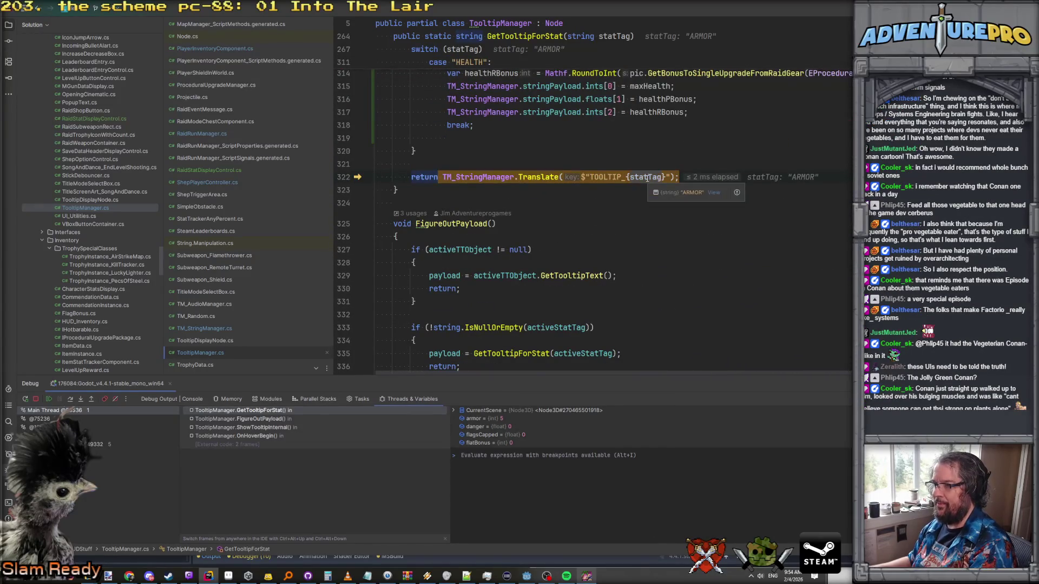
{"action": "key", "text": "F11"}
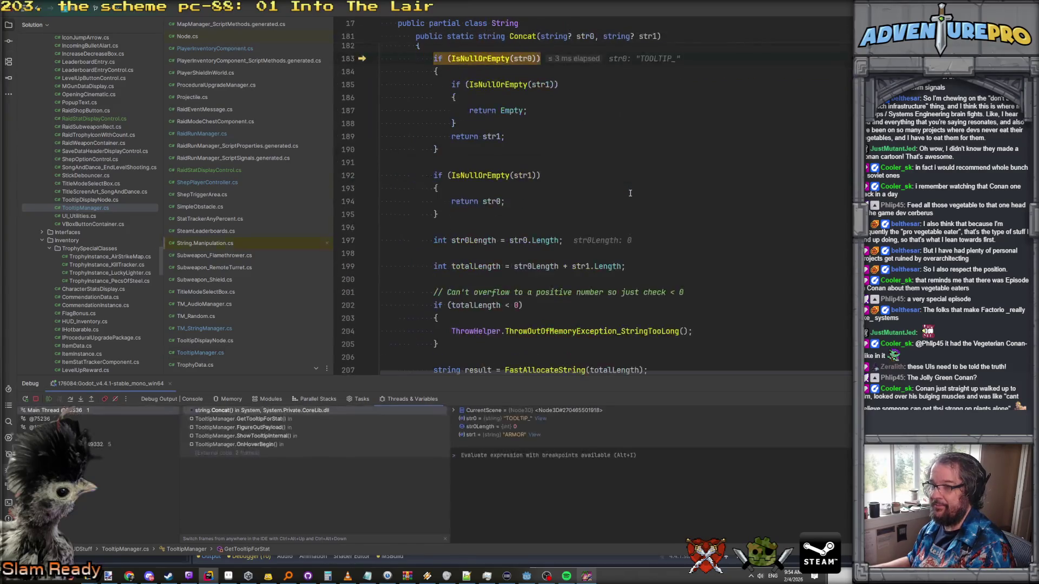
{"action": "key", "text": "F10"}
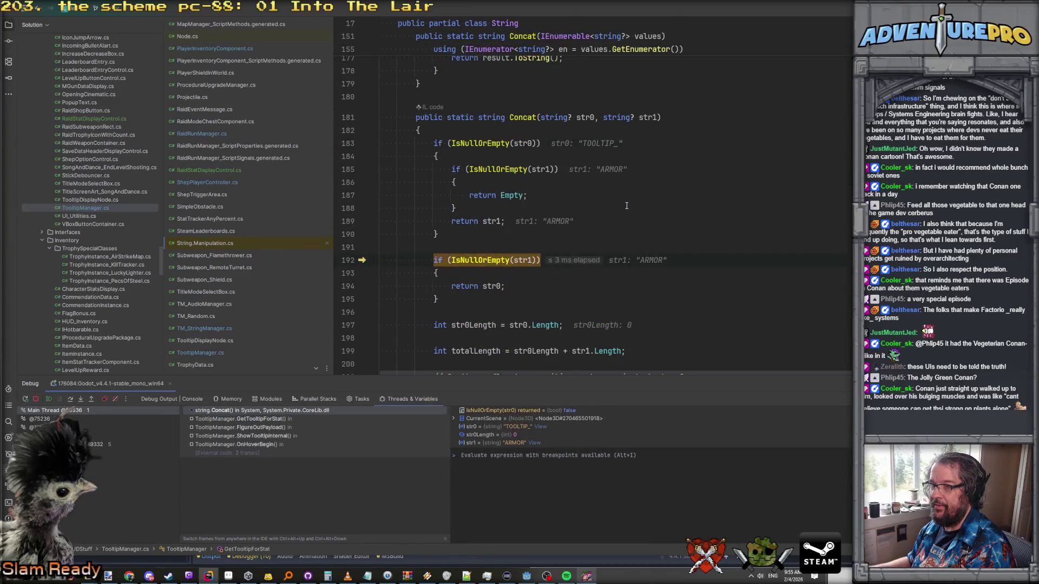
{"action": "key", "text": "F10"}
{"action": "key", "text": "F10"}
{"action": "key", "text": "F10"}
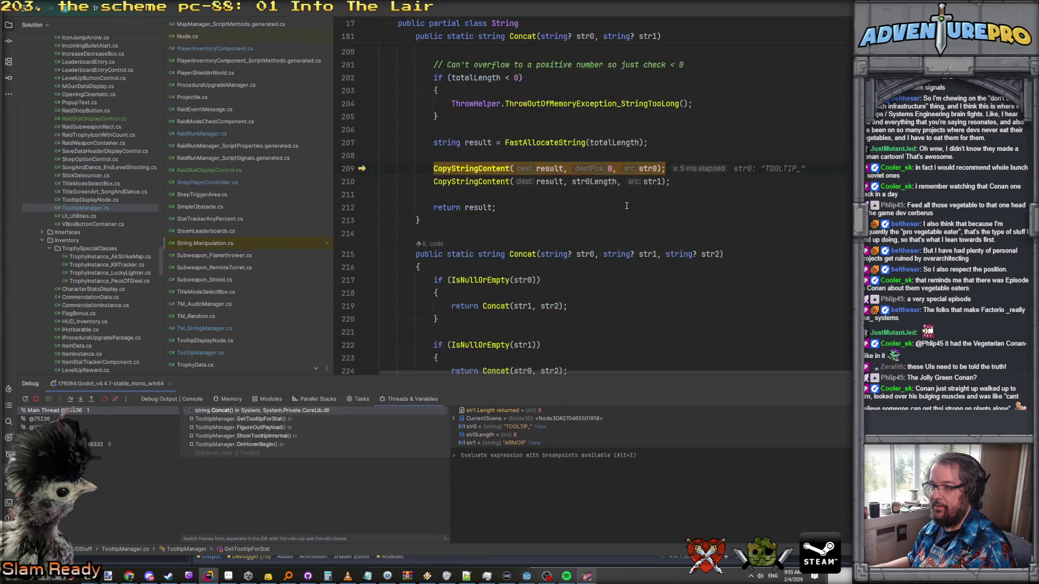
{"action": "key", "text": "F10"}
{"action": "key", "text": "F10"}
{"action": "key", "text": "F10"}
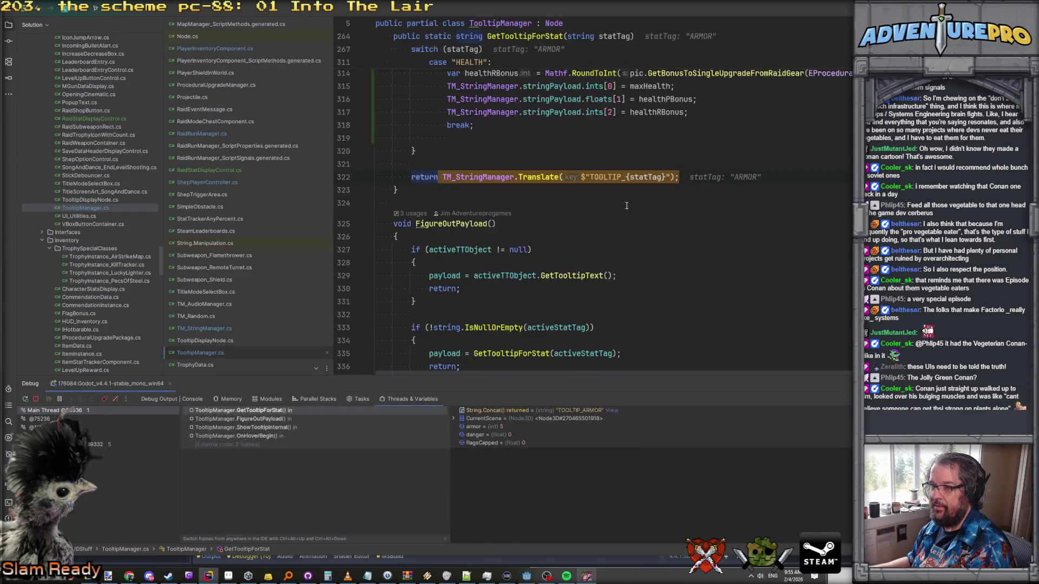
{"action": "key", "text": "F11"}
Step: Step into TM_StringManager.Translate, inspect its values, and step in and out of the StringName conversion
{"action": "key", "text": "F10"}
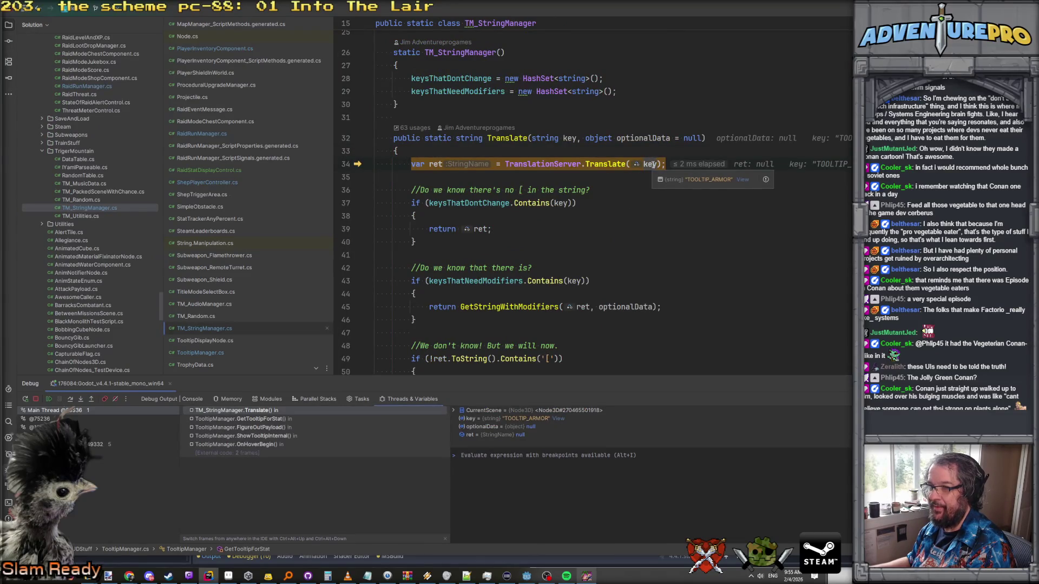
{"action": "scroll", "coordinate": [651, 165], "scroll_direction": "down", "scroll_amount": 1}
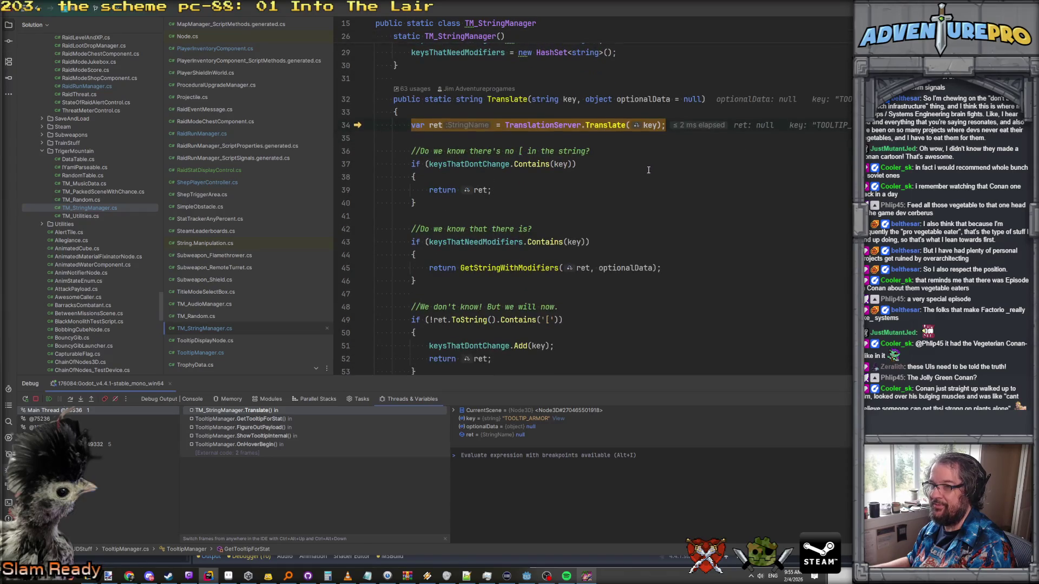
{"action": "mouse_move", "coordinate": [656, 125]}
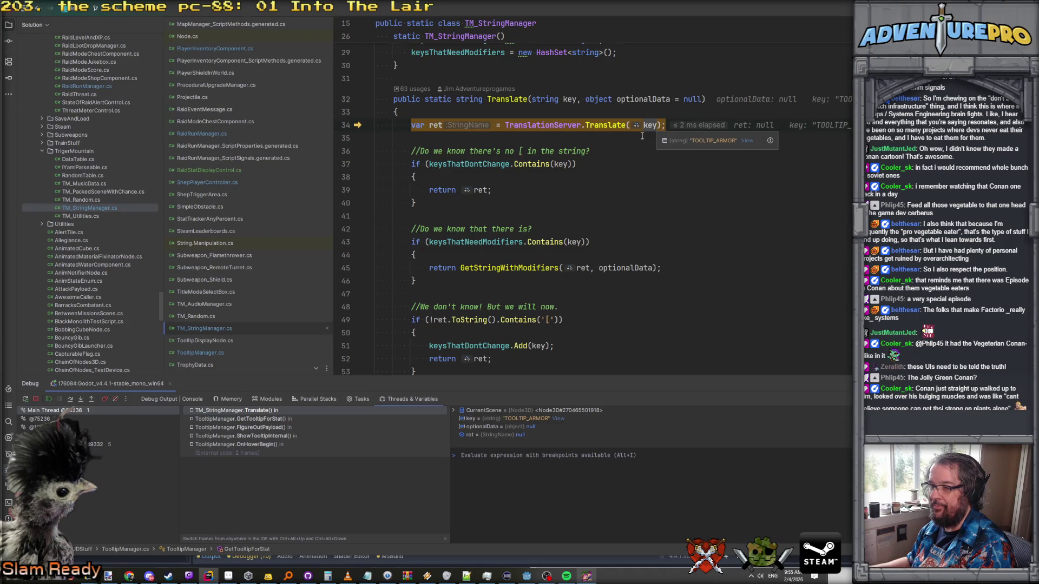
{"action": "mouse_move", "coordinate": [575, 98]}
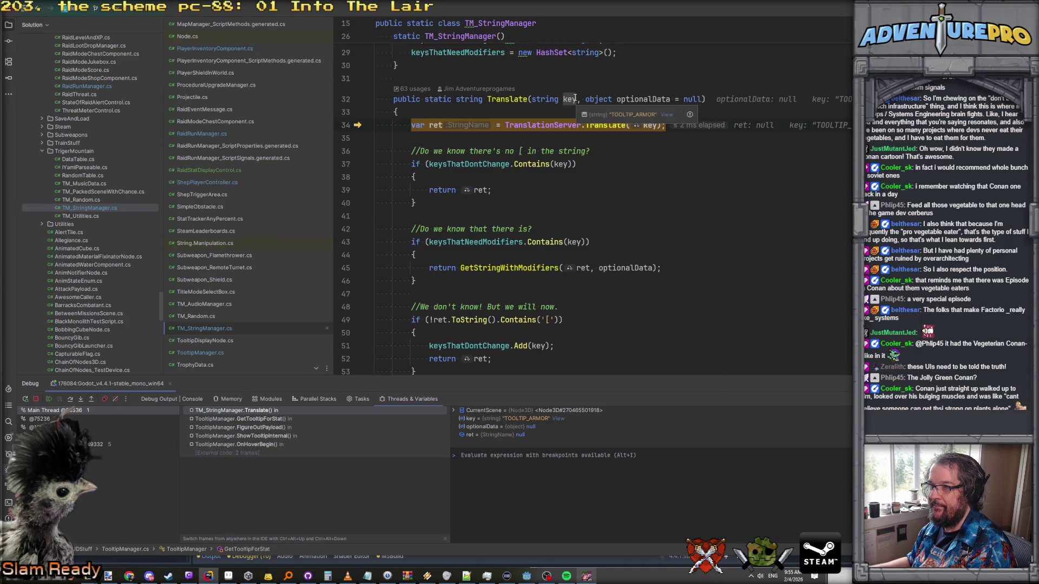
{"action": "mouse_move", "coordinate": [621, 105]}
{"action": "mouse_move", "coordinate": [577, 129]}
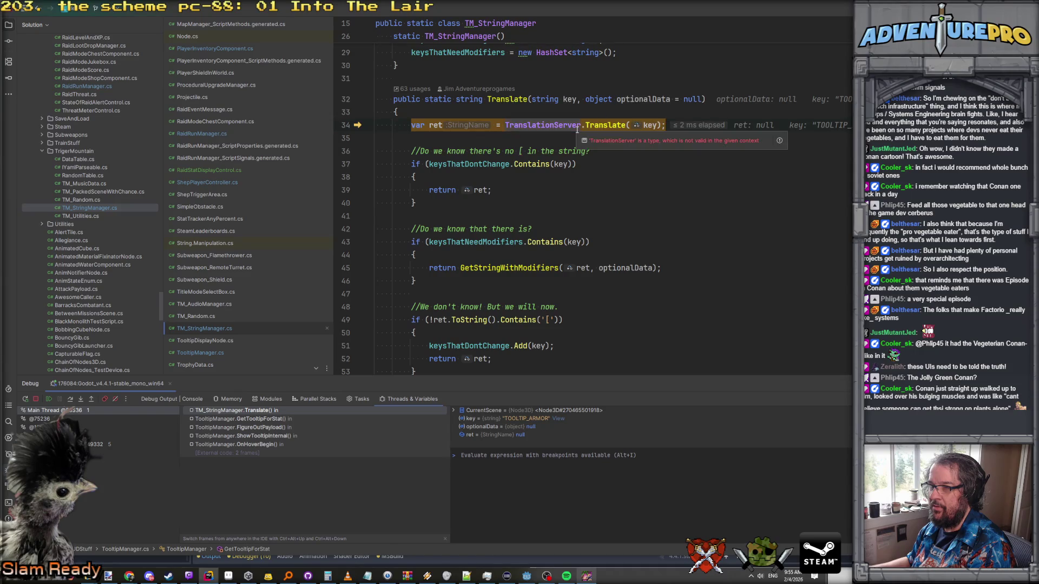
{"action": "key", "text": "F11"}
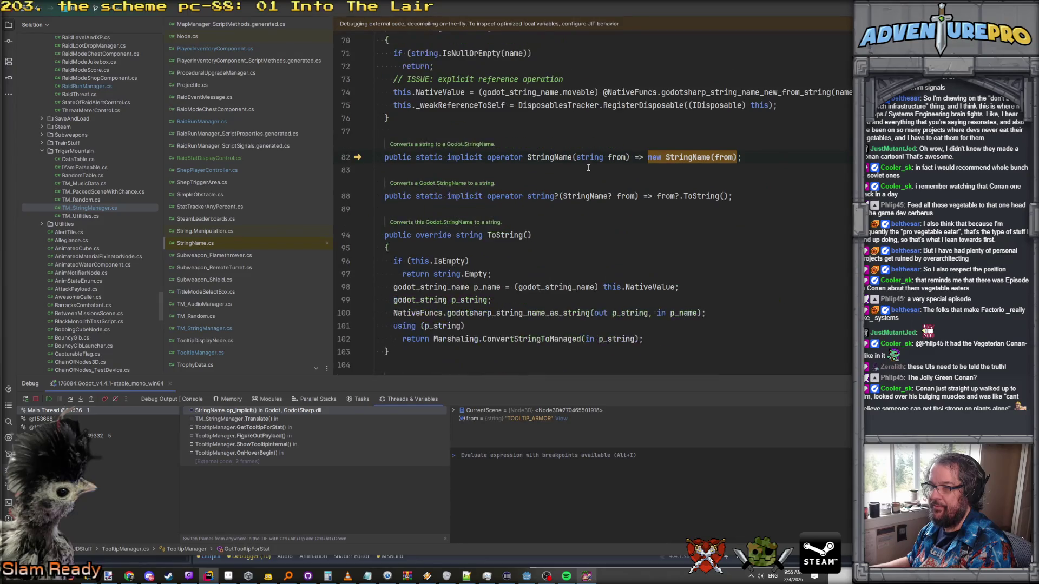
{"action": "key", "text": "shift+F11"}
Step: Step through the TranslationServer.Translate lookup and into GetStringWithModifiers for the armor text
{"action": "key", "text": "F11"}
{"action": "key", "text": "F10"}
{"action": "key", "text": "F10"}
{"action": "key", "text": "F10"}
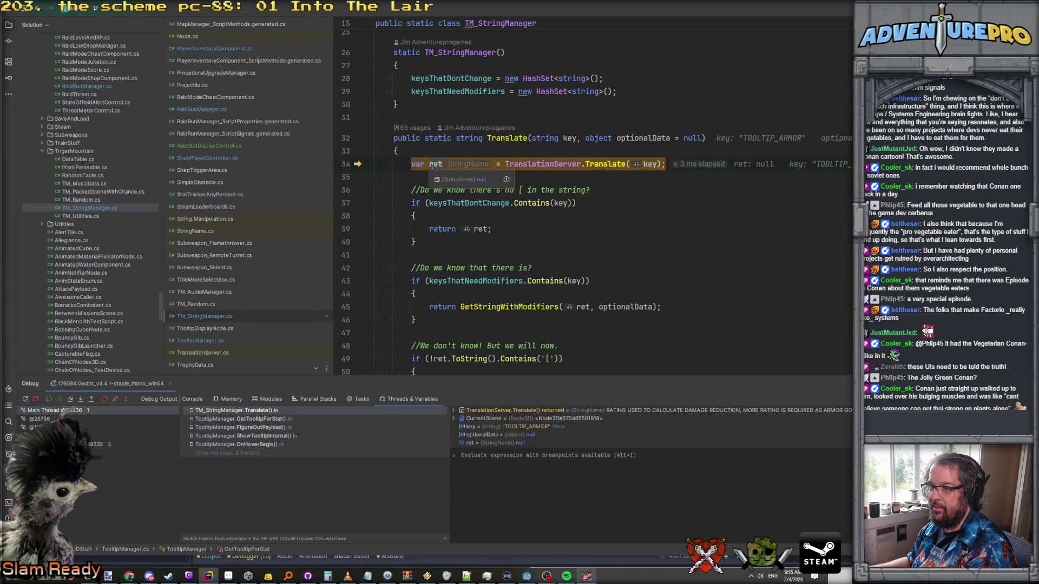
{"action": "key", "text": "F10"}
{"action": "mouse_move", "coordinate": [433, 163]}
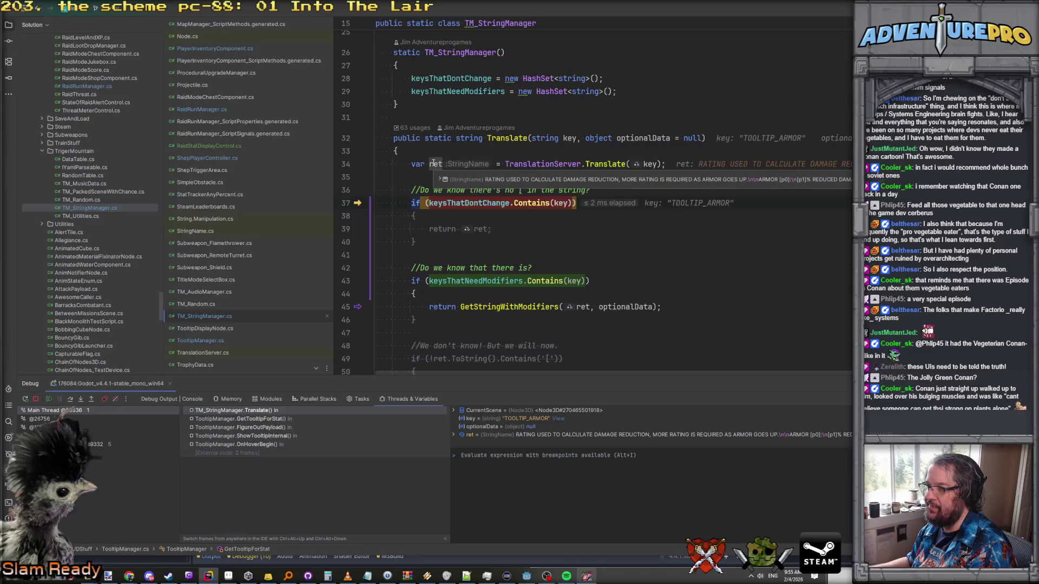
{"action": "scroll", "coordinate": [535, 248], "scroll_direction": "down", "scroll_amount": 4}
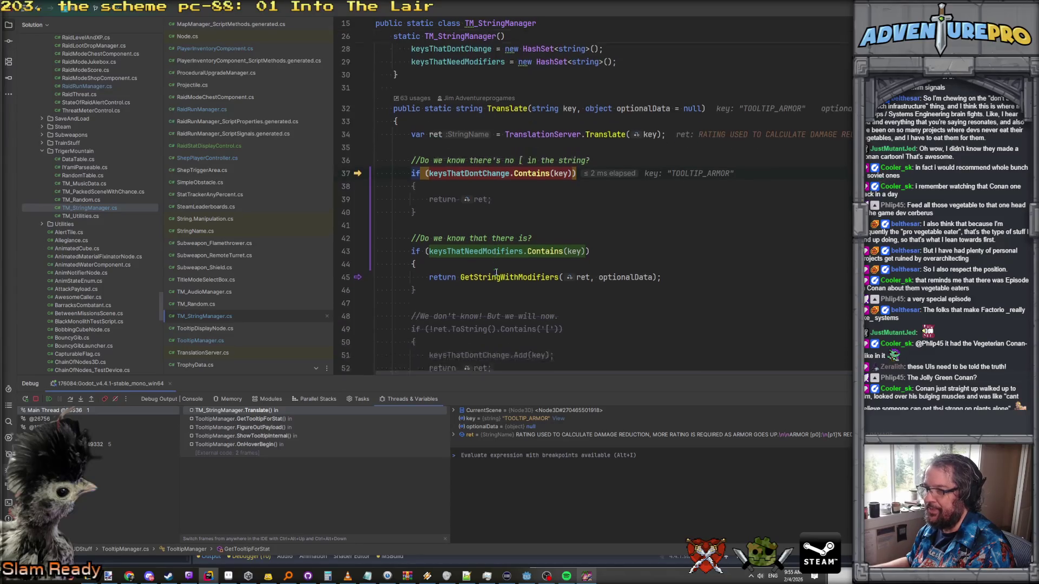
{"action": "scroll", "coordinate": [535, 248], "scroll_direction": "up", "scroll_amount": 3}
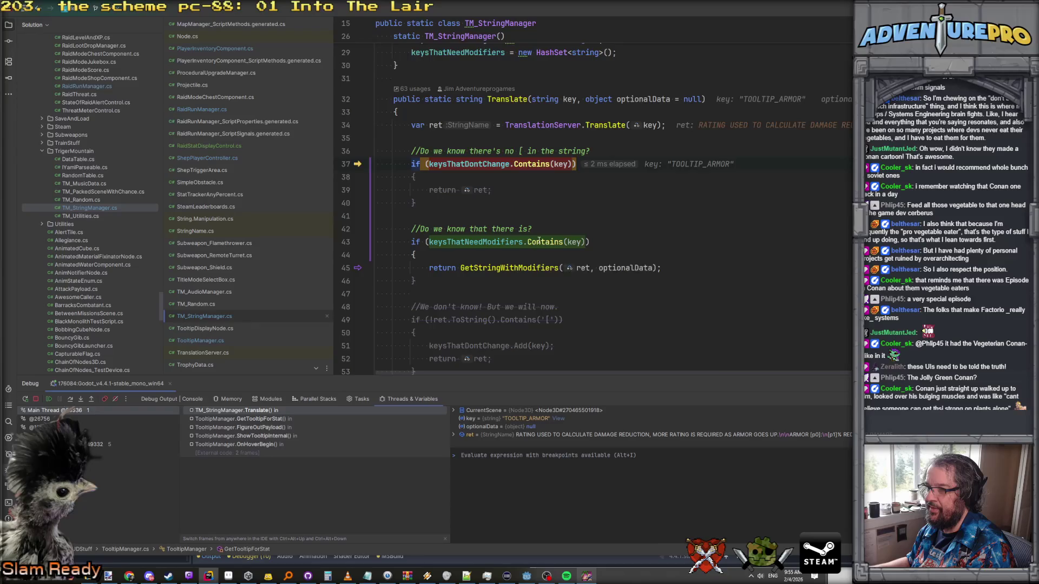
{"action": "key", "text": "F10"}
{"action": "key", "text": "F10"}
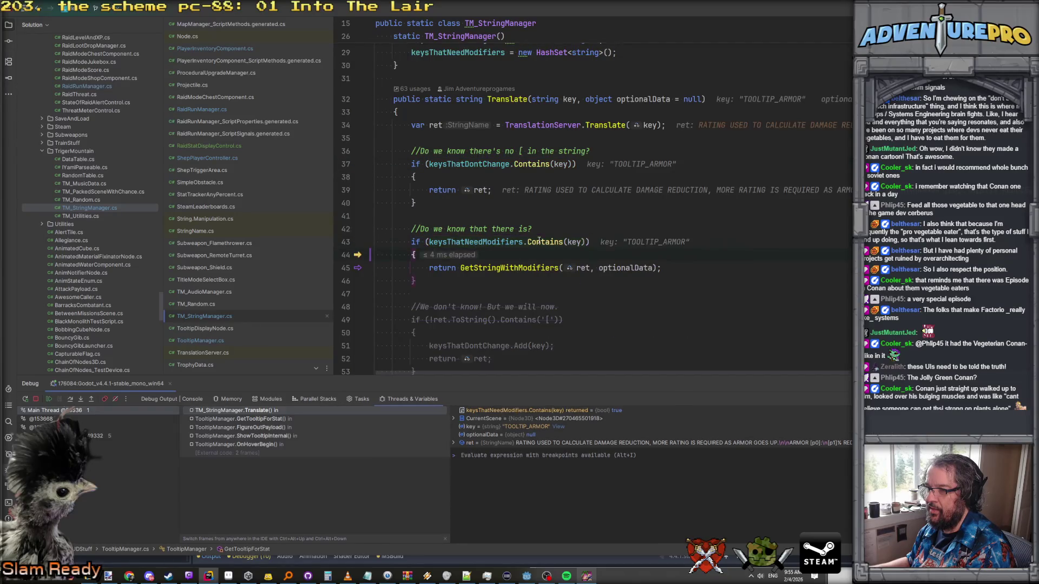
{"action": "key", "text": "F11"}
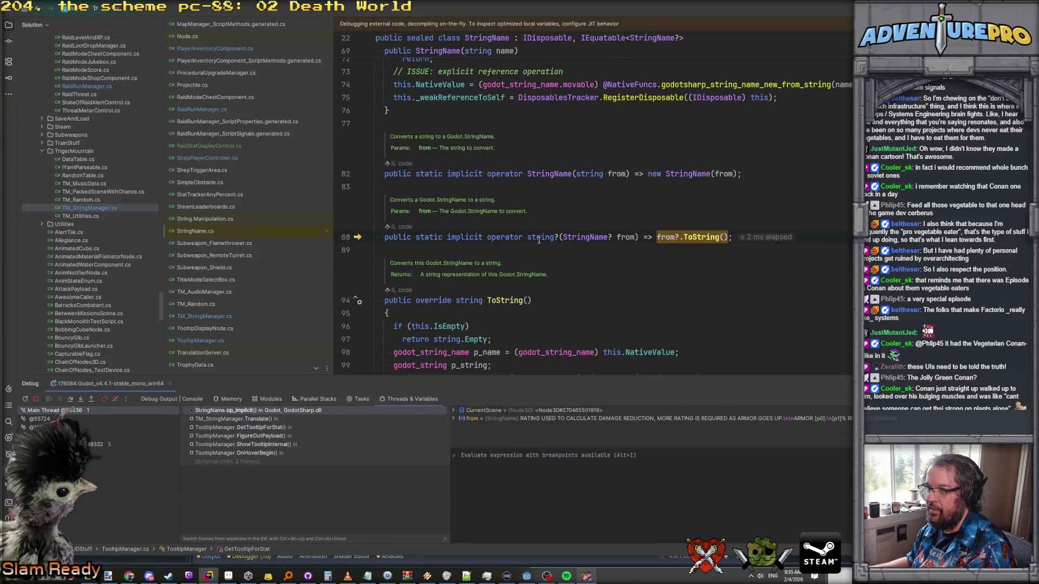
{"action": "key", "text": "F10"}
{"action": "key", "text": "F11"}
Step: Step past copying the message and collecting bracket tokens, then inspect the two modifier tokens found
{"action": "key", "text": "F10"}
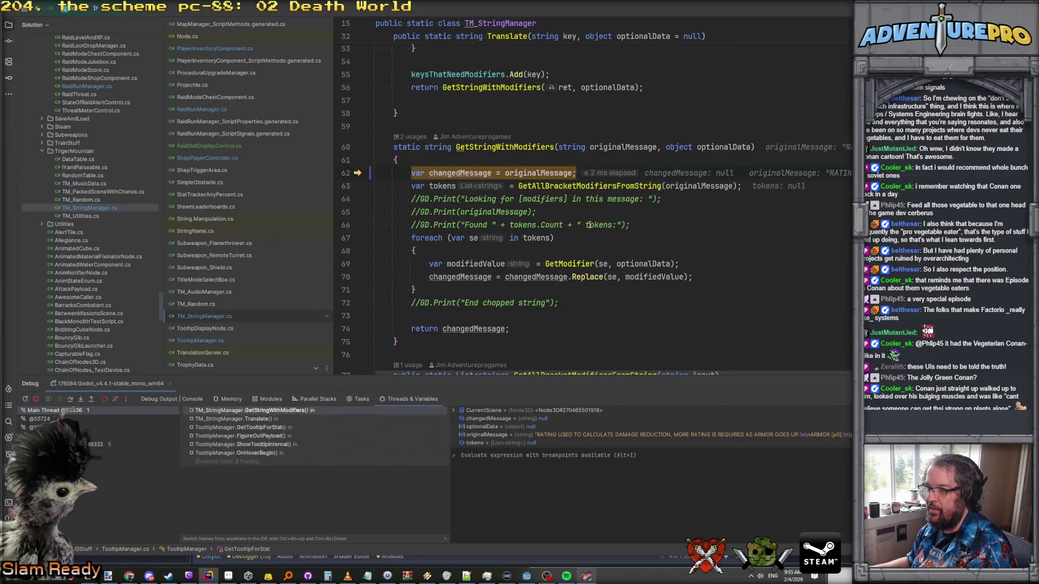
{"action": "key", "text": "F10"}
{"action": "mouse_move", "coordinate": [701, 184]}
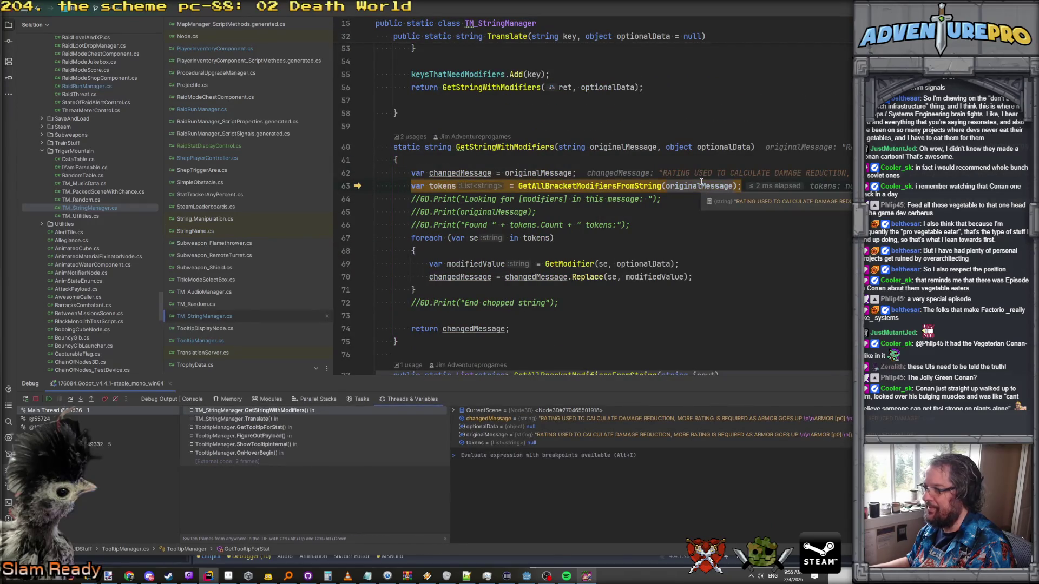
{"action": "key", "text": "F10"}
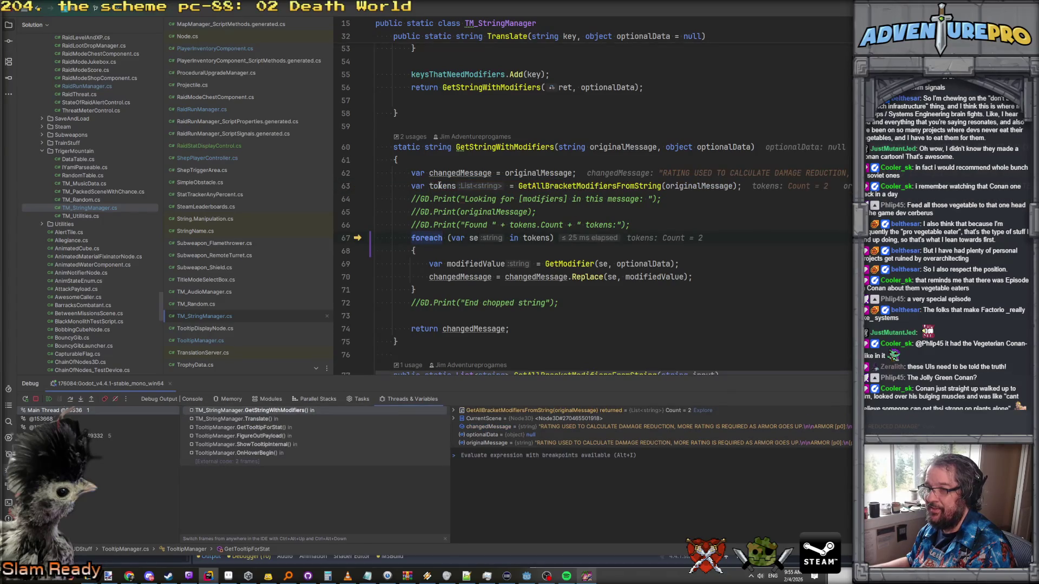
{"action": "left_click", "coordinate": [444, 199]}
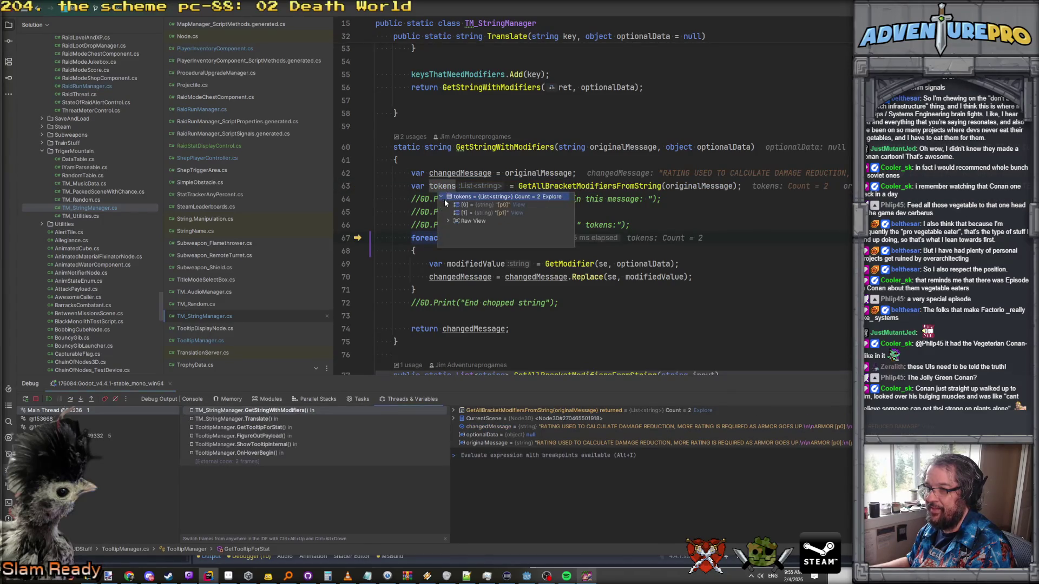
{"action": "left_click", "coordinate": [693, 226]}
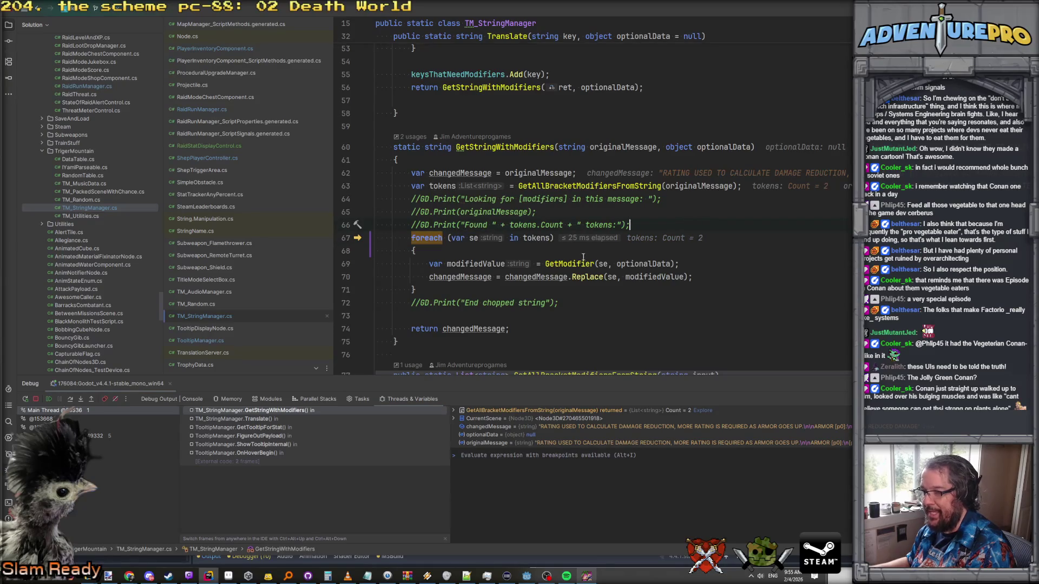
Step: Step into the token loop and resolve the first [p0] token to a modifiedValue of "0"
{"action": "key", "text": "F10"}
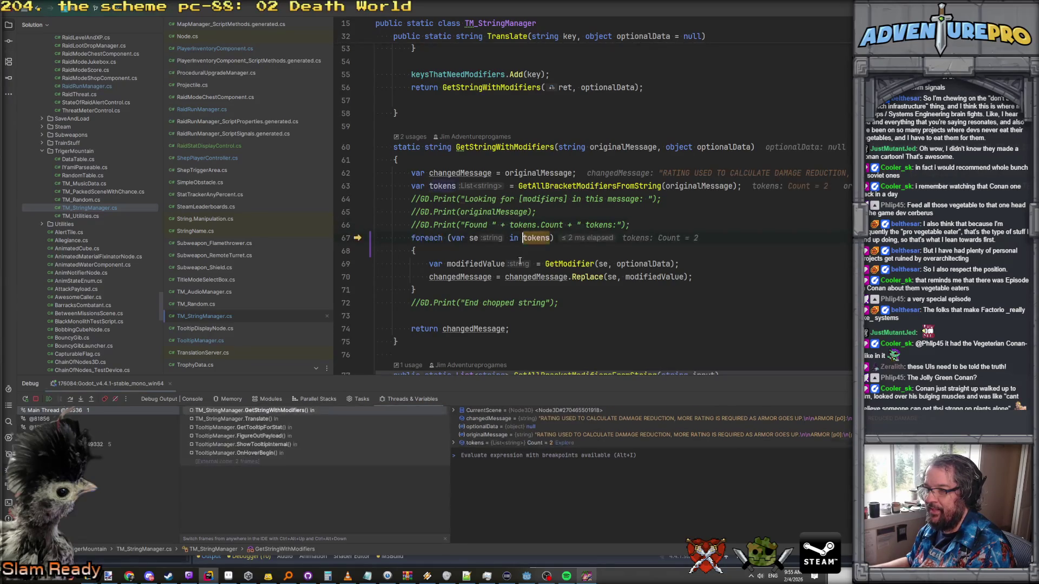
{"action": "key", "text": "F10"}
{"action": "key", "text": "F10"}
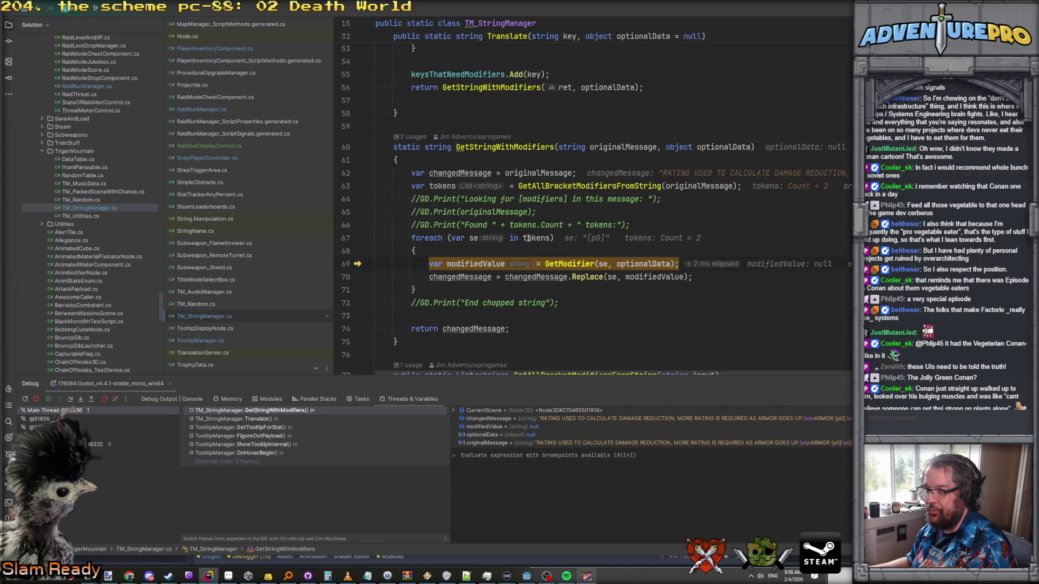
{"action": "mouse_move", "coordinate": [529, 238]}
{"action": "mouse_move", "coordinate": [468, 267]}
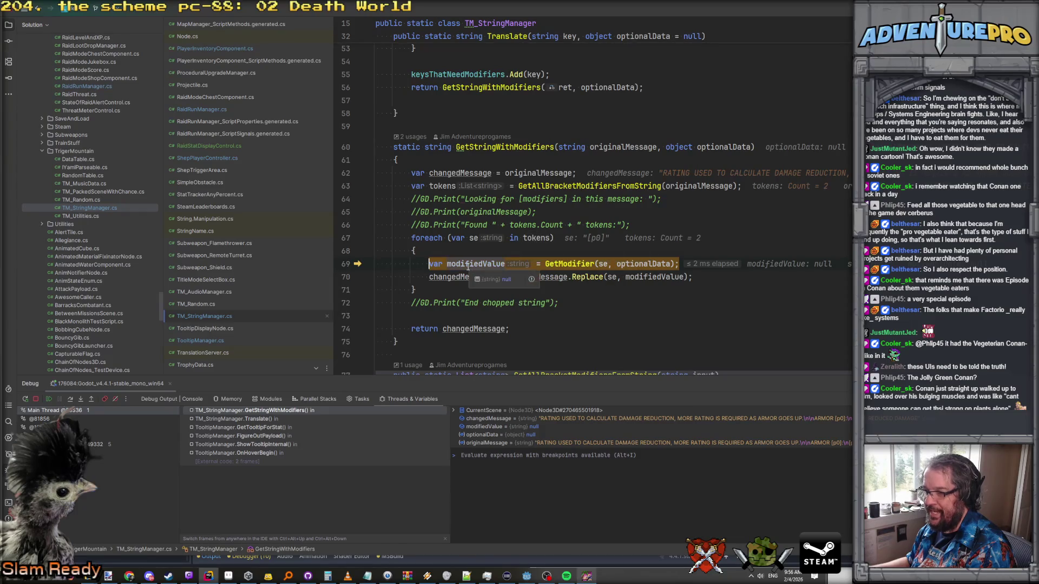
{"action": "mouse_move", "coordinate": [641, 264]}
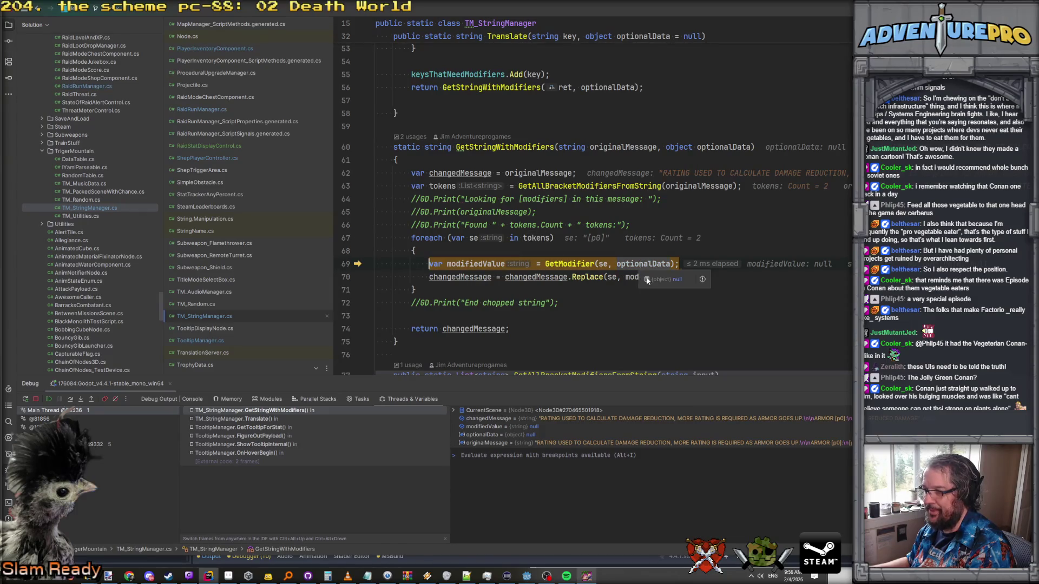
{"action": "mouse_move", "coordinate": [602, 264]}
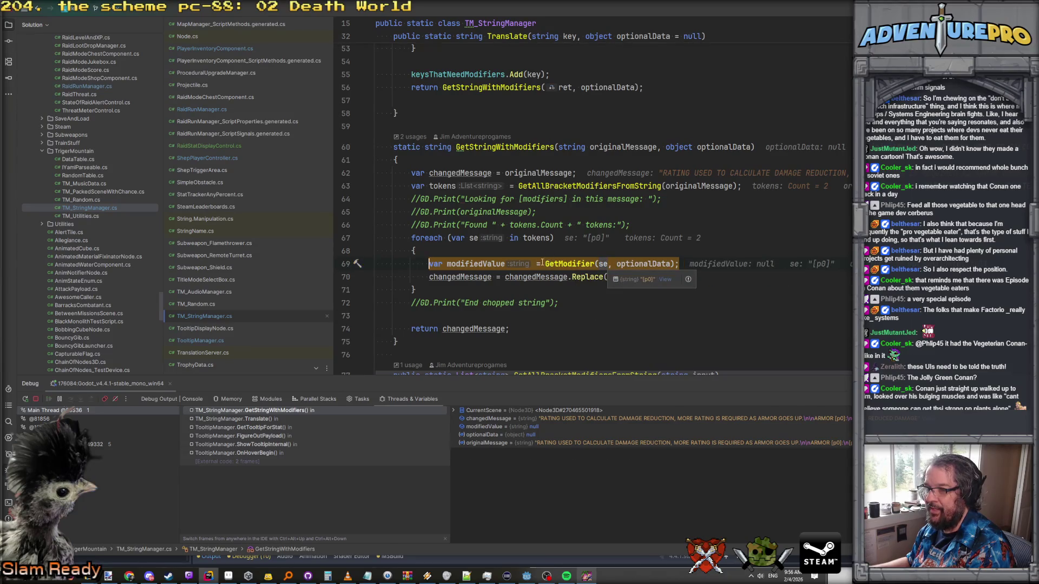
{"action": "key", "text": "F10"}
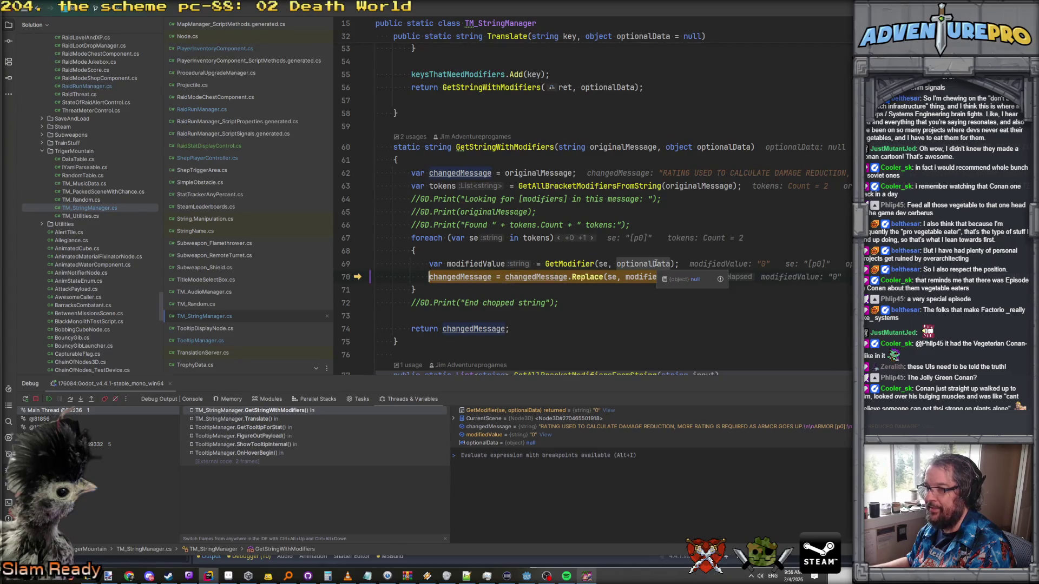
Step: Go to the GetModifier declaration at line 98 from its call on line 69
{"action": "mouse_move", "coordinate": [720, 145]}
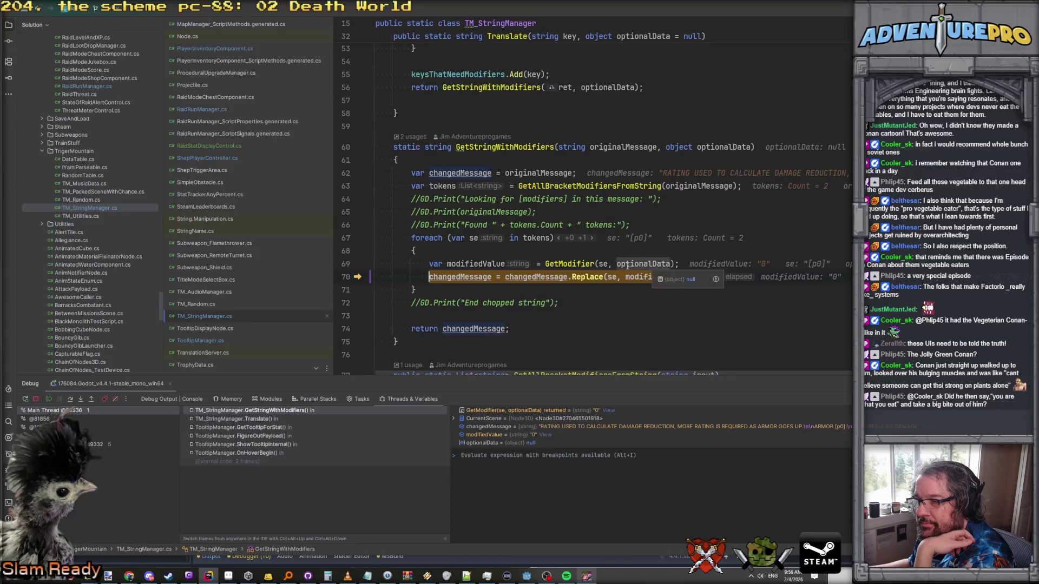
{"action": "scroll", "coordinate": [576, 242], "scroll_direction": "down", "scroll_amount": 1}
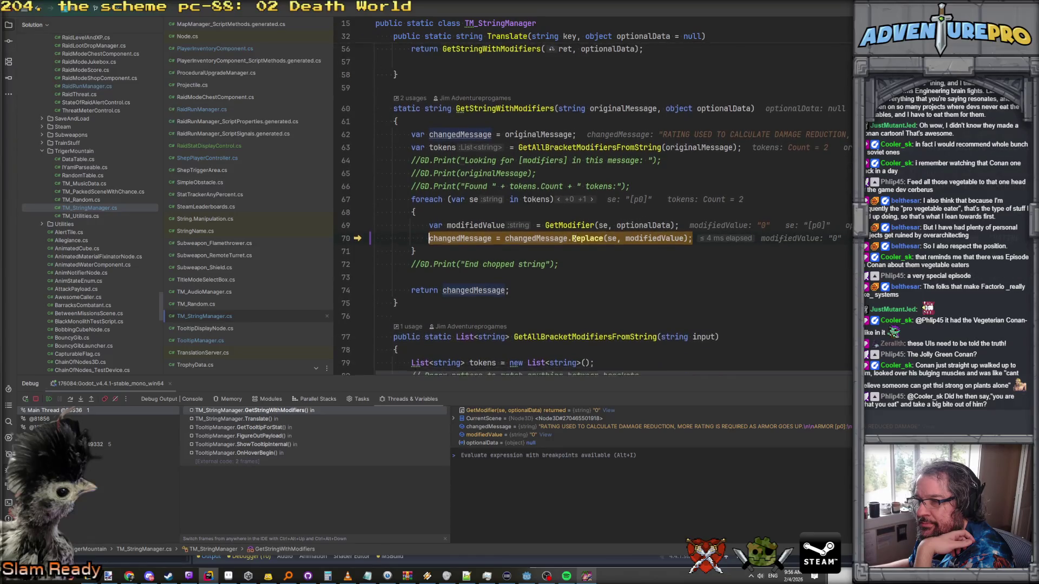
{"action": "scroll", "coordinate": [575, 238], "scroll_direction": "up", "scroll_amount": 1}
{"action": "mouse_move", "coordinate": [508, 152]}
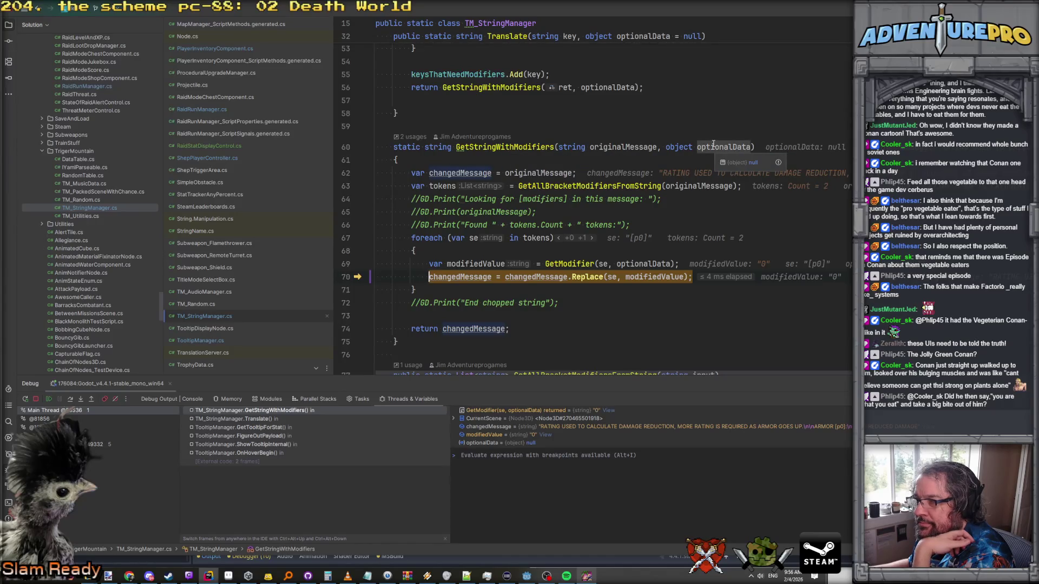
{"action": "scroll", "coordinate": [733, 218], "scroll_direction": "down", "scroll_amount": 1}
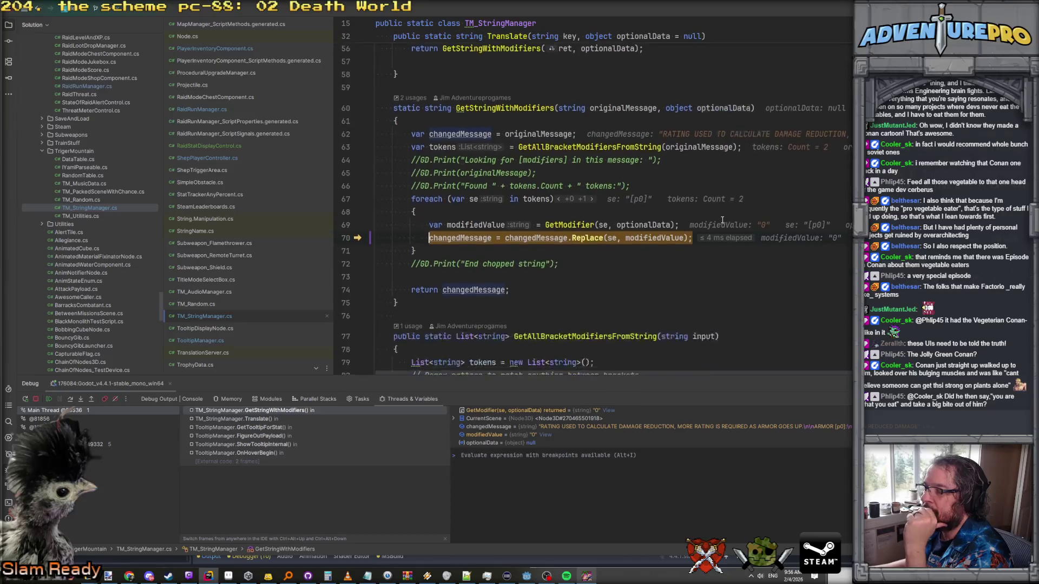
{"action": "left_click", "coordinate": [560, 221], "text": "ctrl"}
{"action": "scroll", "coordinate": [568, 185], "scroll_direction": "down", "scroll_amount": 15}
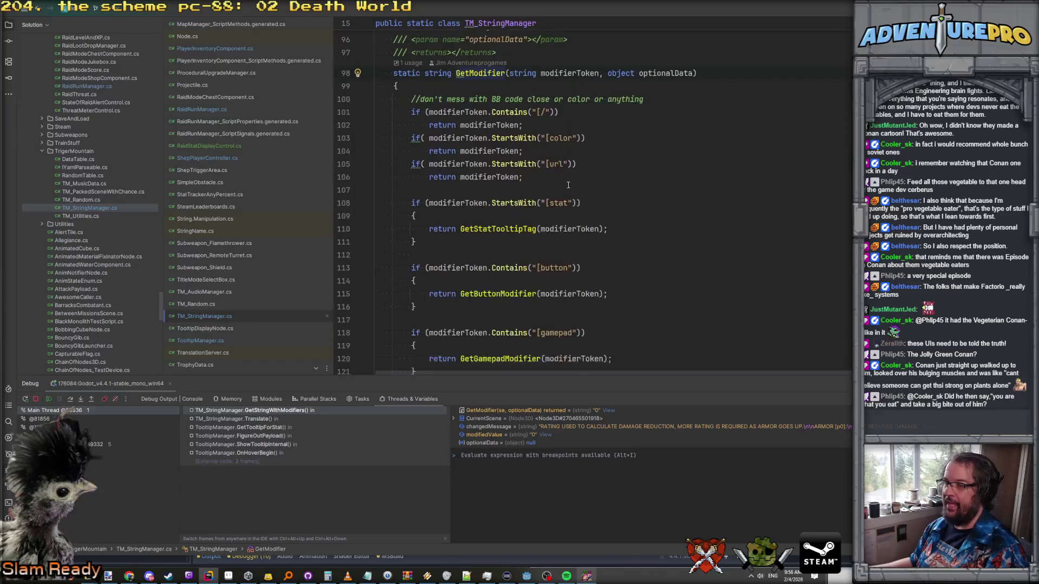
Step: Set a breakpoint on GetModifier's percent-parsing line 183 and resume until it hits
{"action": "scroll", "coordinate": [568, 186], "scroll_direction": "down", "scroll_amount": 13}
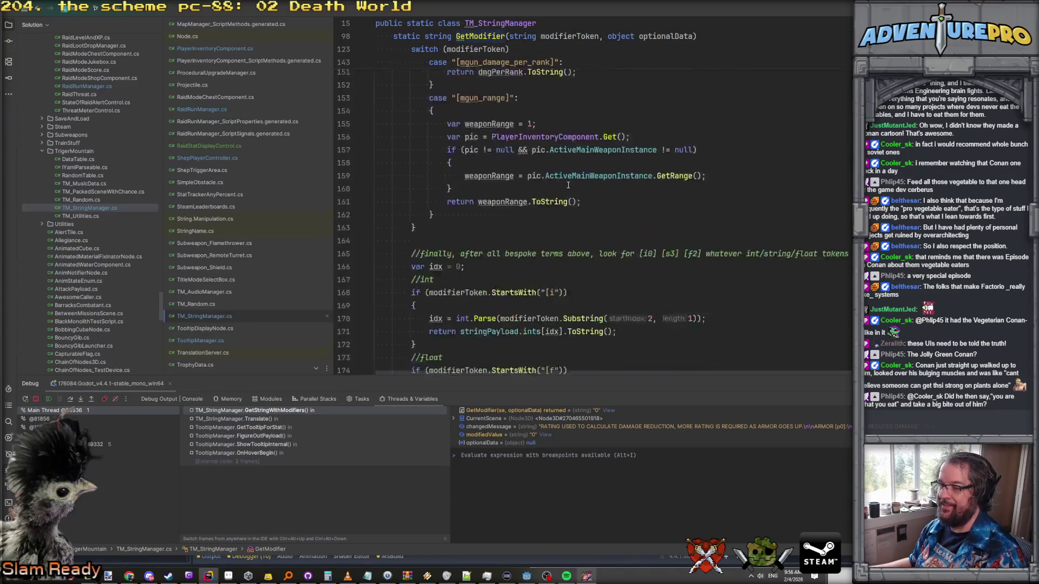
{"action": "left_click", "coordinate": [500, 173]}
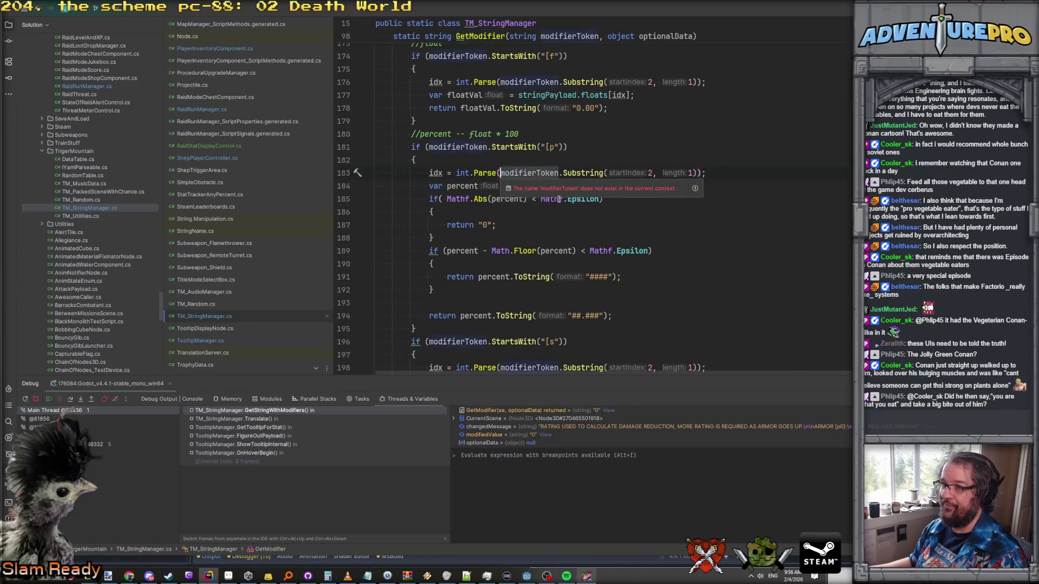
{"action": "mouse_move", "coordinate": [560, 200]}
{"action": "key", "text": "F9"}
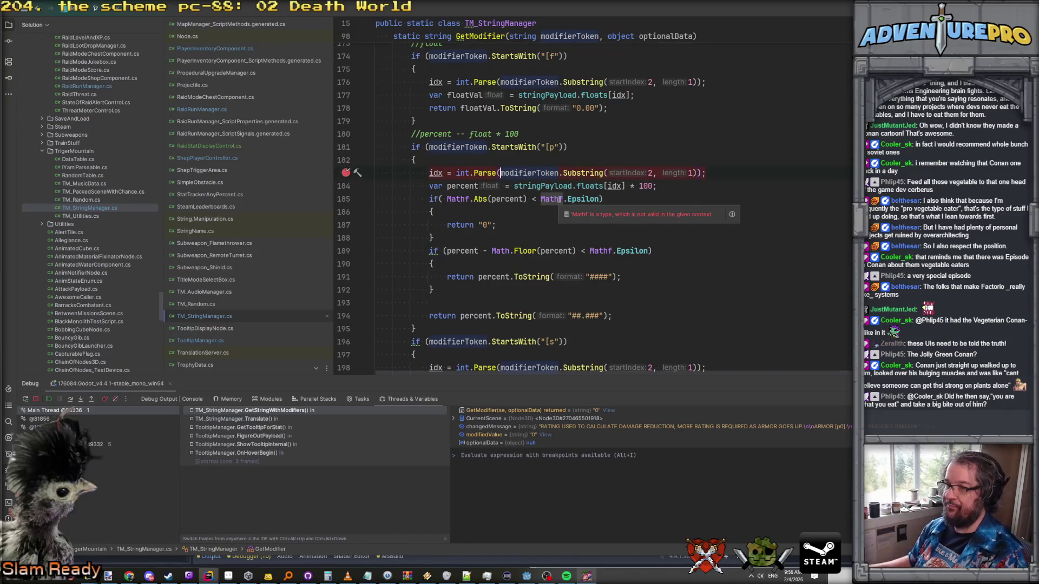
{"action": "key", "text": "F5"}
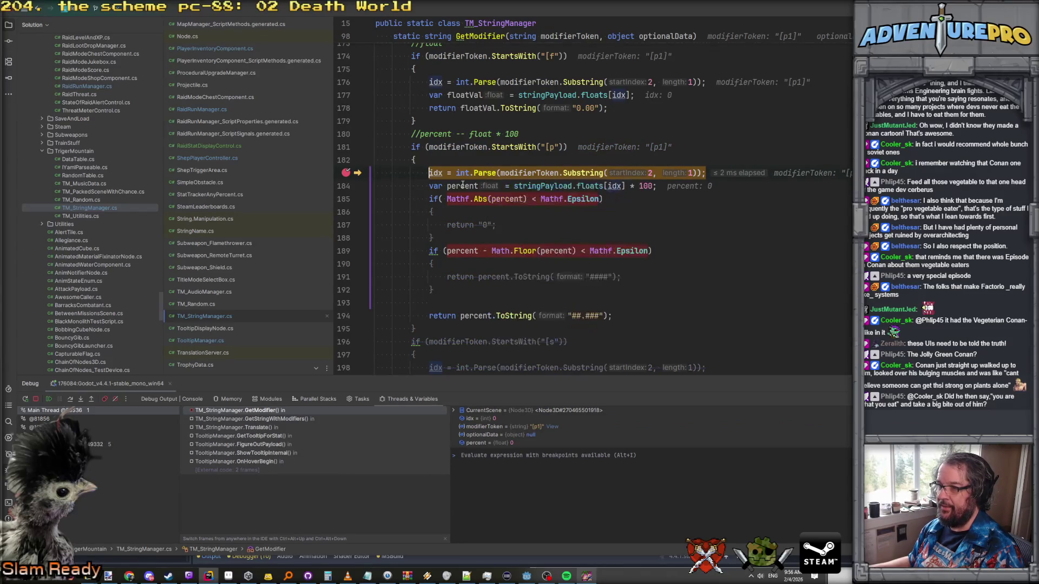
Step: Inspect percent for the [p1] token, then remove the line 183 breakpoint and resume
{"action": "mouse_move", "coordinate": [593, 187]}
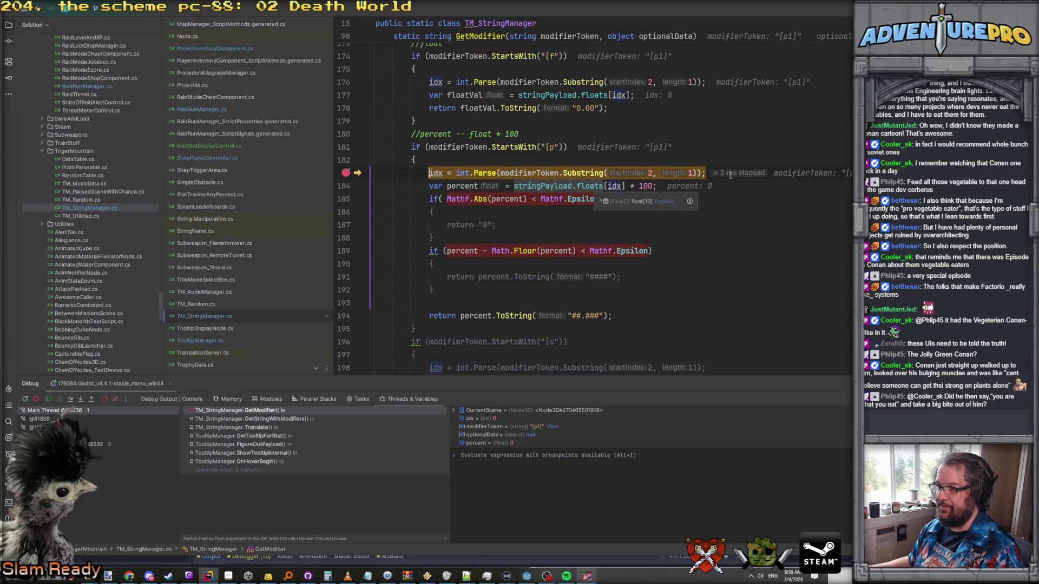
{"action": "scroll", "coordinate": [530, 131], "scroll_direction": "down", "scroll_amount": 2}
{"action": "scroll", "coordinate": [530, 132], "scroll_direction": "up", "scroll_amount": 2}
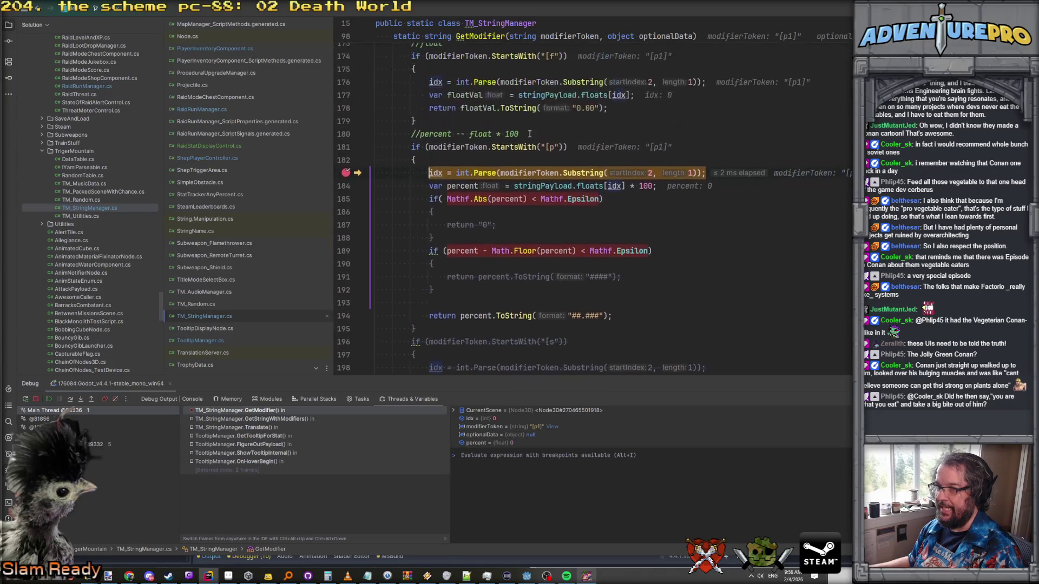
{"action": "key", "text": "F9"}
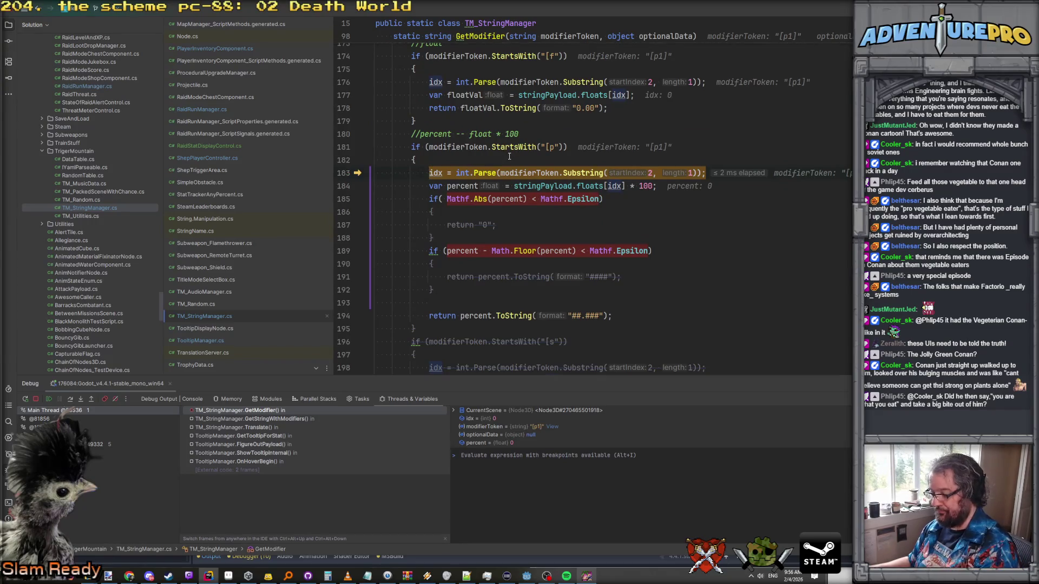
{"action": "key", "text": "F5"}
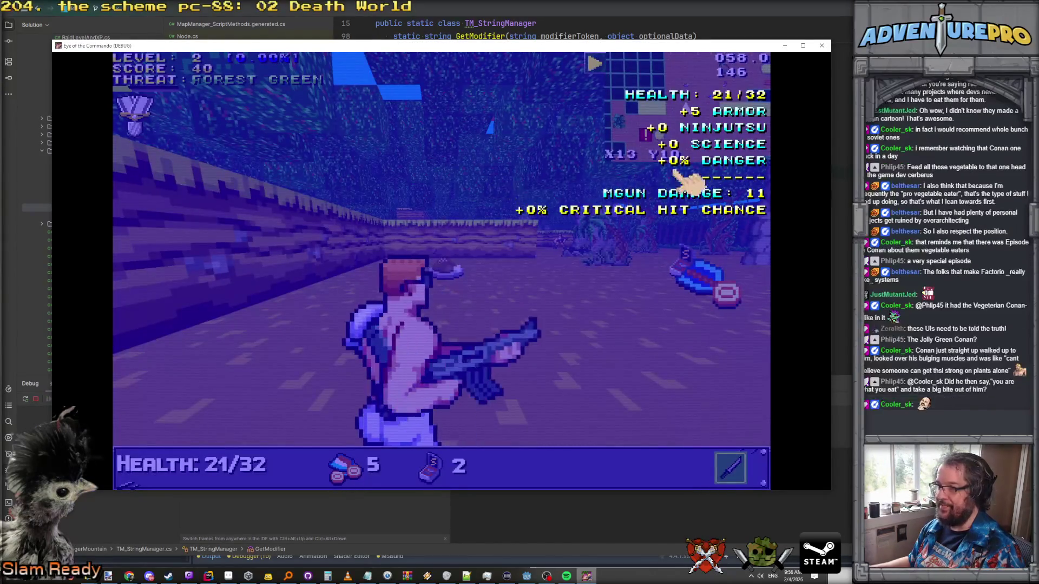
Step: Resume the game to see the in-game armor tooltip, then return to the code
{"action": "mouse_move", "coordinate": [705, 121]}
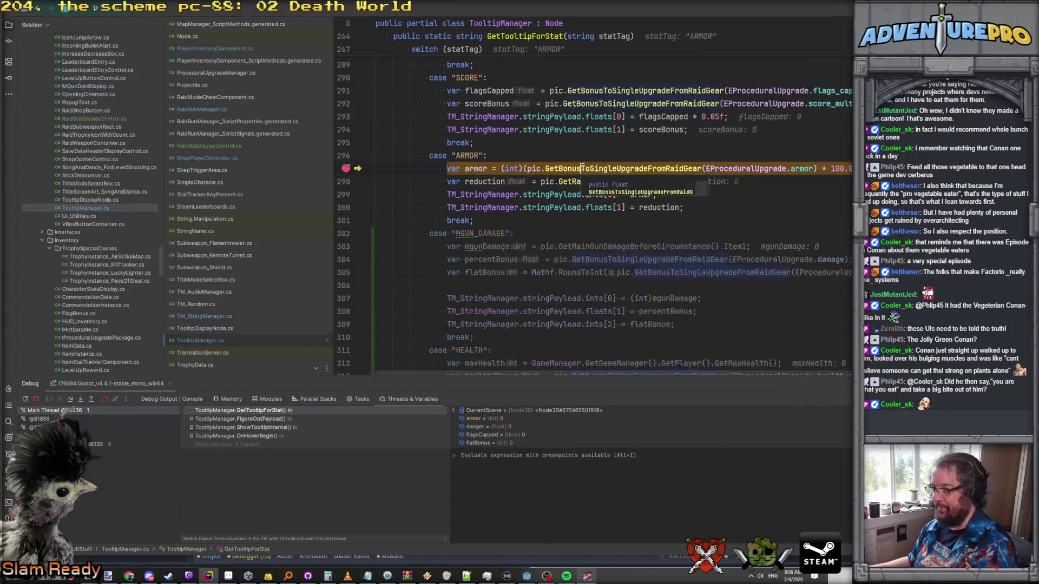
{"action": "key", "text": "F5"}
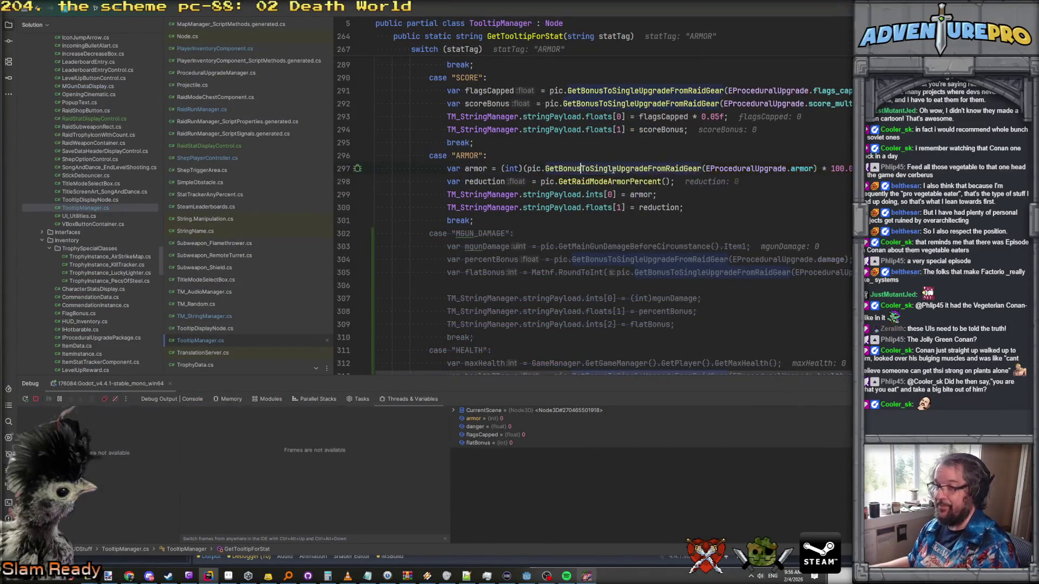
{"action": "key", "text": "F5"}
{"action": "mouse_move", "coordinate": [735, 116]}
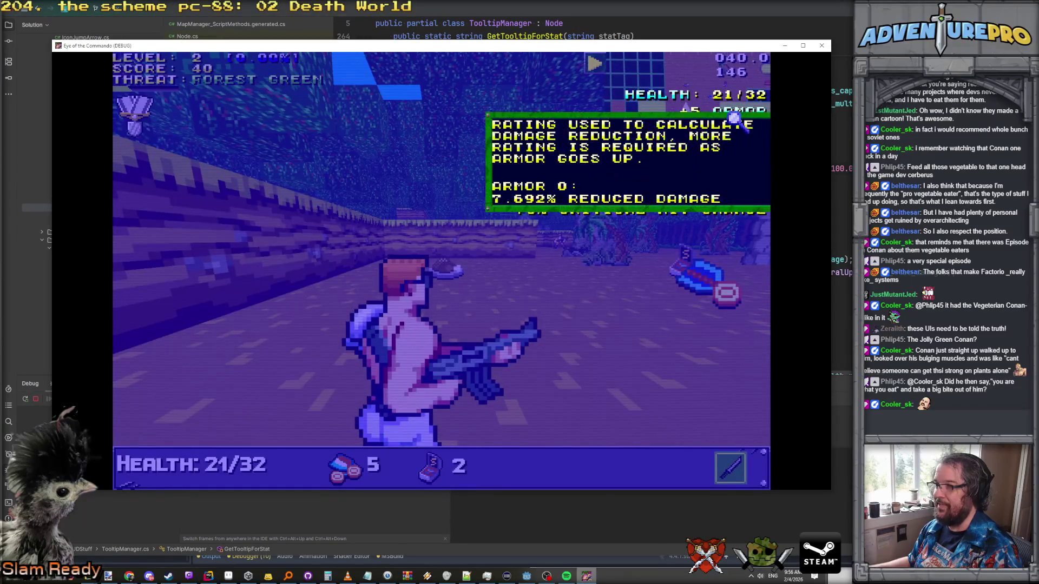
{"action": "key", "text": "alt+Tab"}
Step: Find the 3 usages of EProceduralUpgrade.armor and open GetRaidModeArmorPercent, which caps reduction at 0.9f
{"action": "left_click", "coordinate": [800, 168]}
{"action": "key", "text": "alt+F7"}
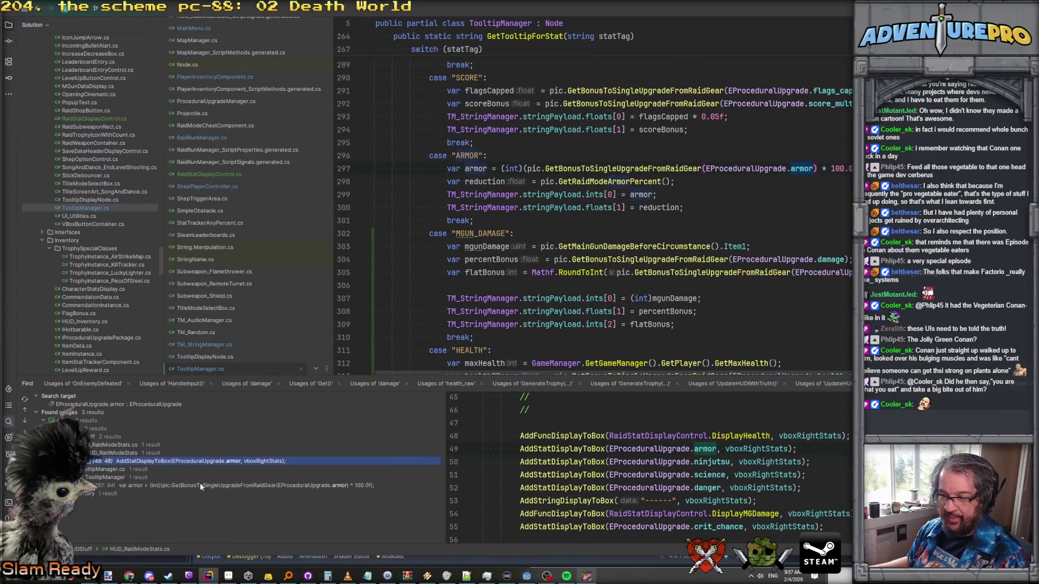
{"action": "left_click", "coordinate": [200, 485]}
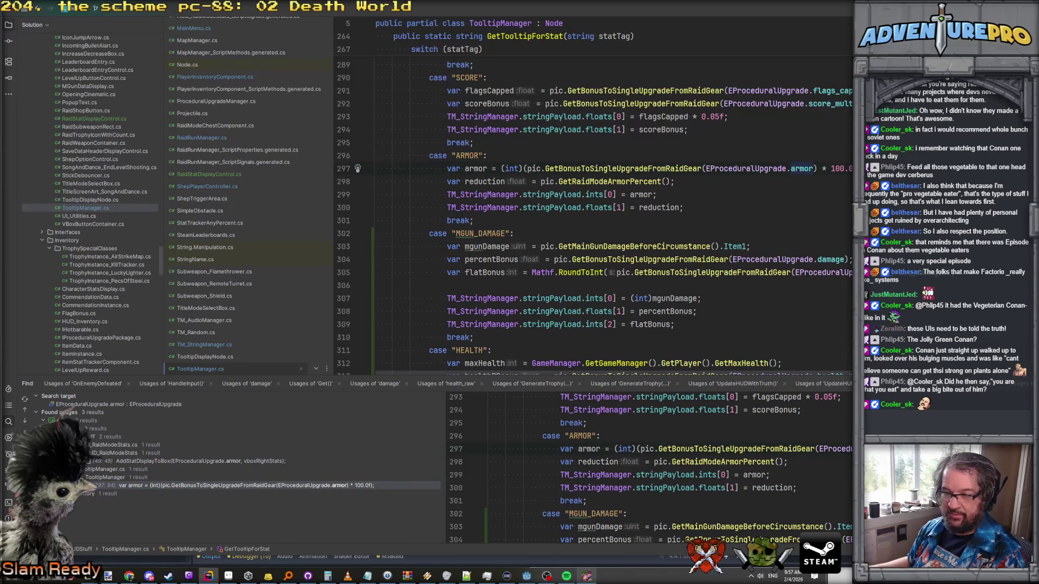
{"action": "double_click", "coordinate": [245, 518]}
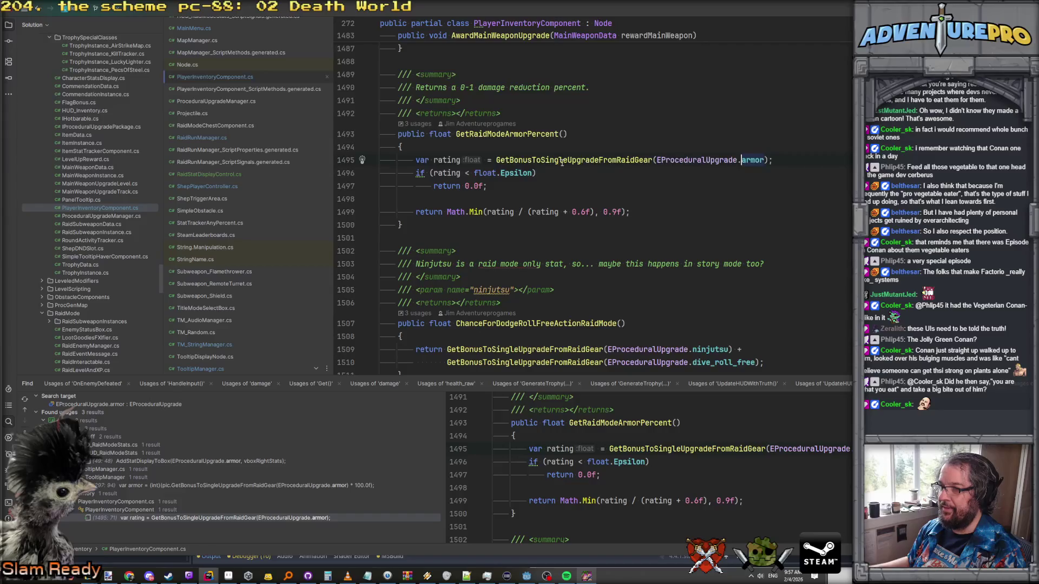
{"action": "left_click", "coordinate": [514, 135]}
{"action": "key", "text": "Down"}
{"action": "key", "text": "Down"}
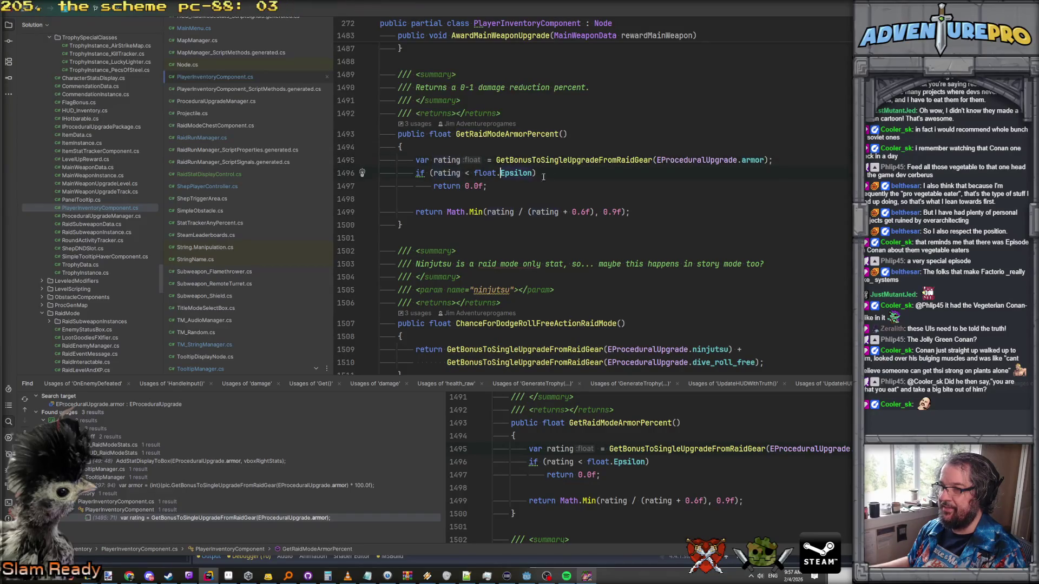
{"action": "left_click", "coordinate": [536, 203]}
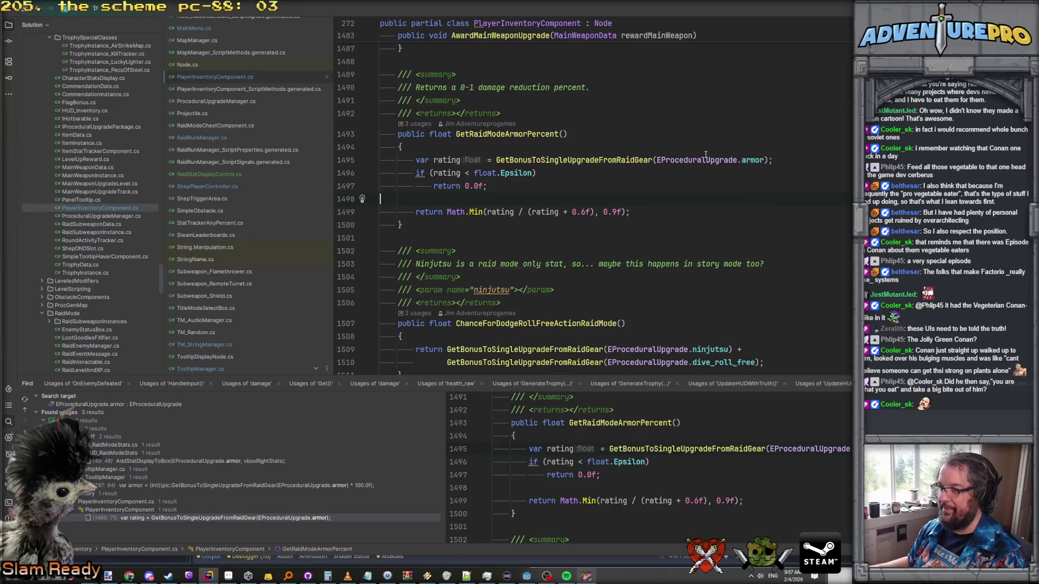
{"action": "mouse_move", "coordinate": [743, 159]}
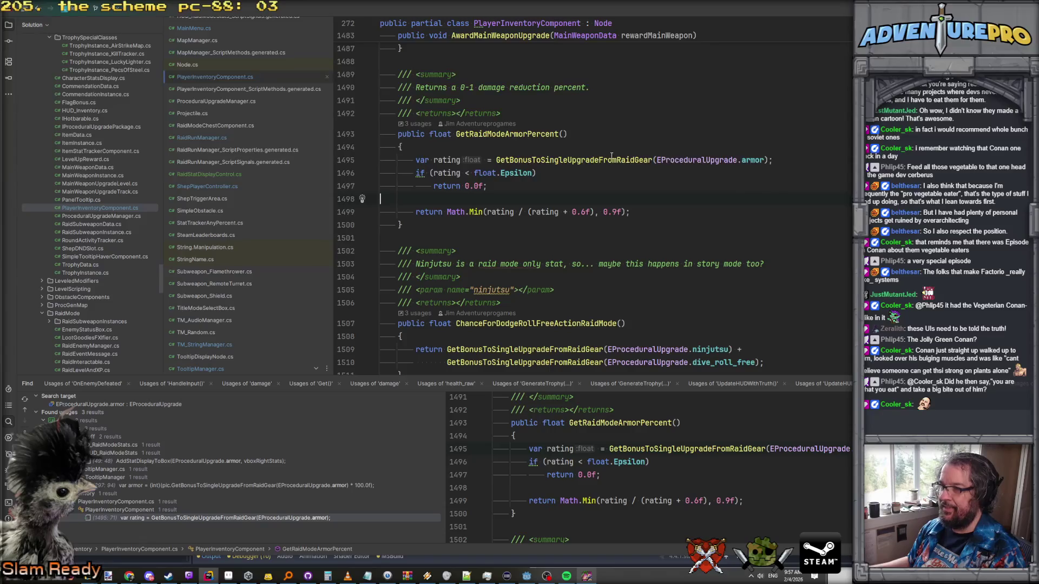
{"action": "mouse_move", "coordinate": [442, 159]}
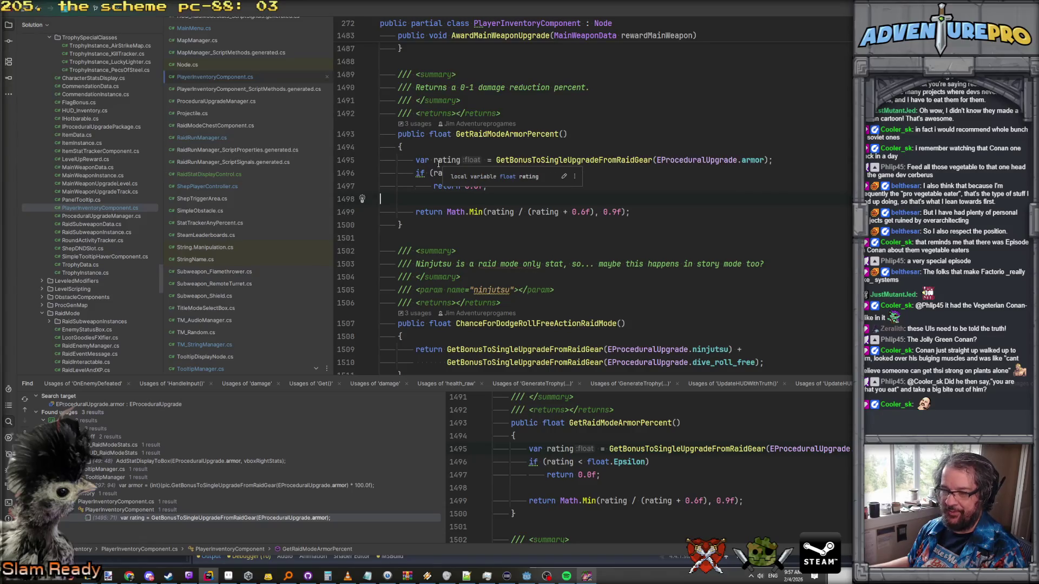
Step: Review the TooltipManager armor usages and open the armor calculation at line 297
{"action": "left_click", "coordinate": [236, 486]}
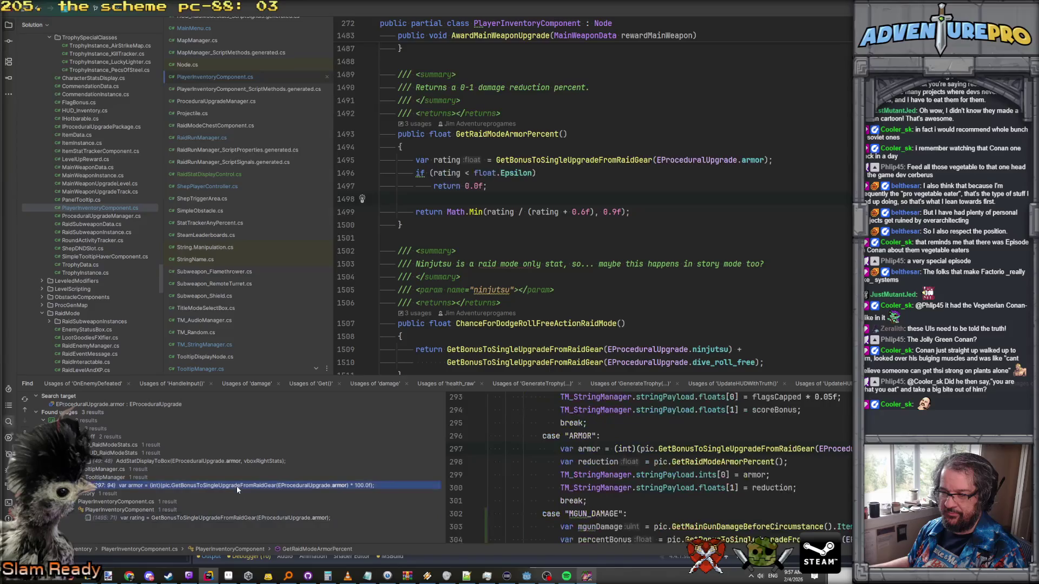
{"action": "left_click", "coordinate": [229, 461]}
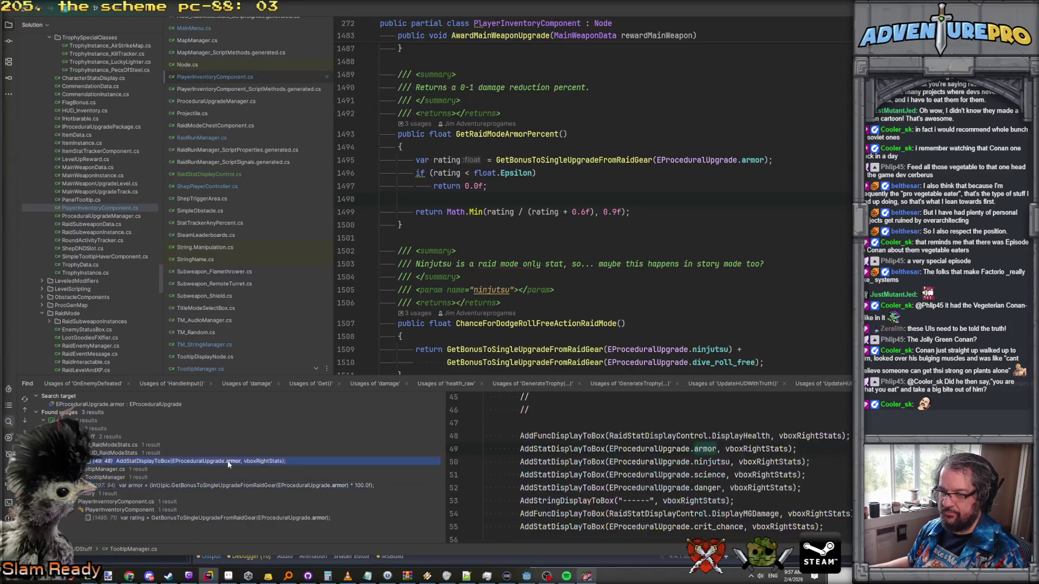
{"action": "left_click", "coordinate": [239, 483]}
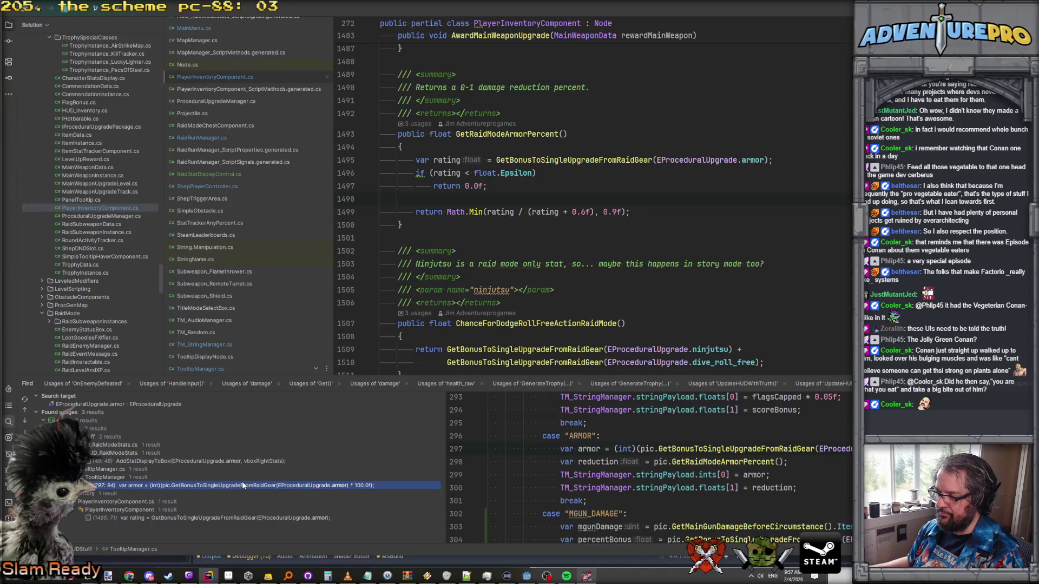
{"action": "left_click", "coordinate": [695, 450]}
{"action": "left_click", "coordinate": [637, 446]}
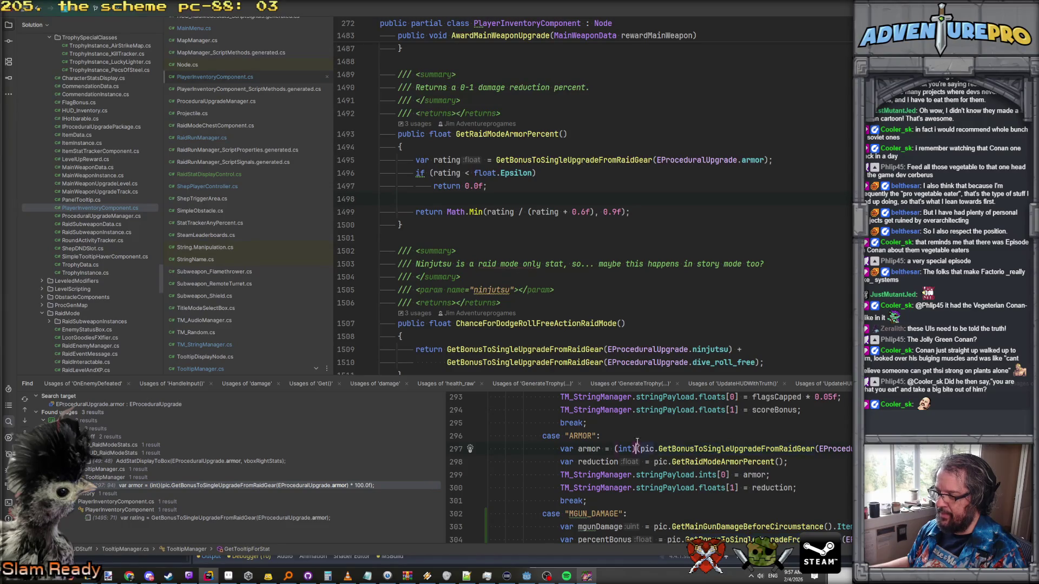
{"action": "double_click", "coordinate": [244, 485]}
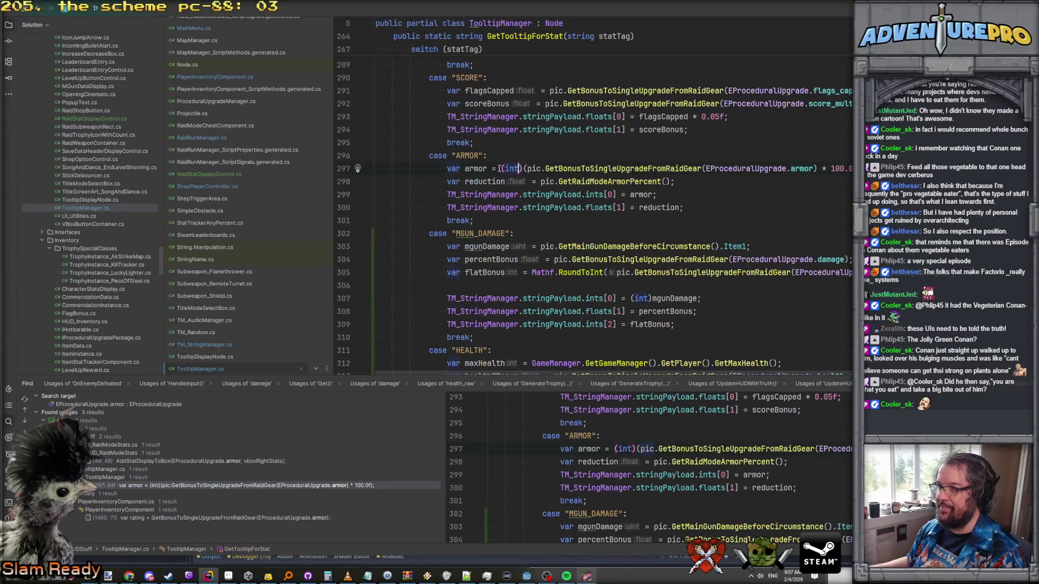
Step: Remove the (int) cast and the multiply-by-100 from the armor calculation on line 297
{"action": "left_click_drag", "start_coordinate": [501, 169], "coordinate": [525, 168]}
{"action": "key", "text": "Delete"}
{"action": "key", "text": "Delete"}
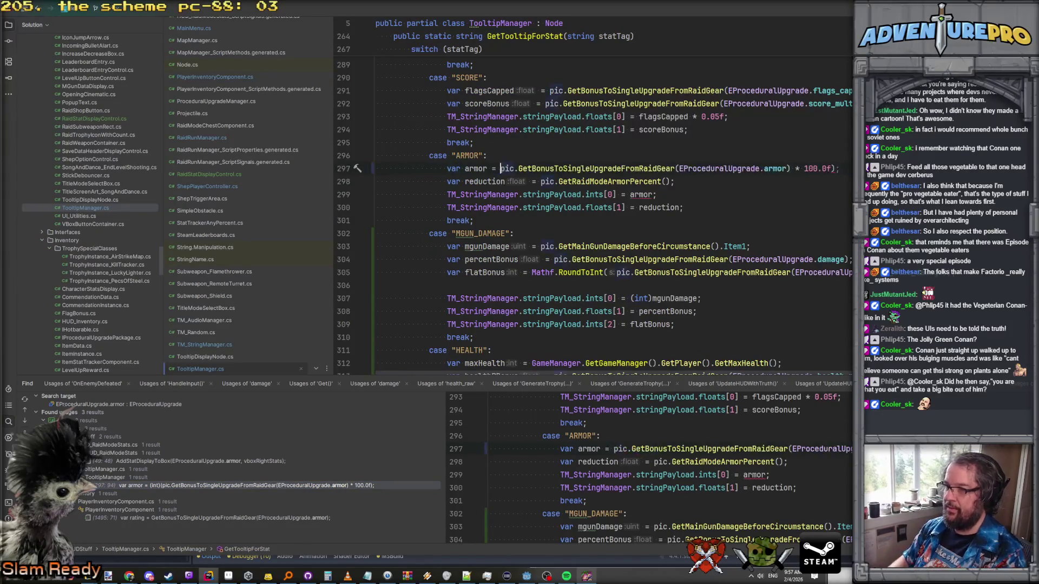
{"action": "key", "text": "Down"}
{"action": "left_click", "coordinate": [818, 168]}
{"action": "key", "text": "Delete"}
{"action": "key", "text": "Delete"}
{"action": "key", "text": "Delete"}
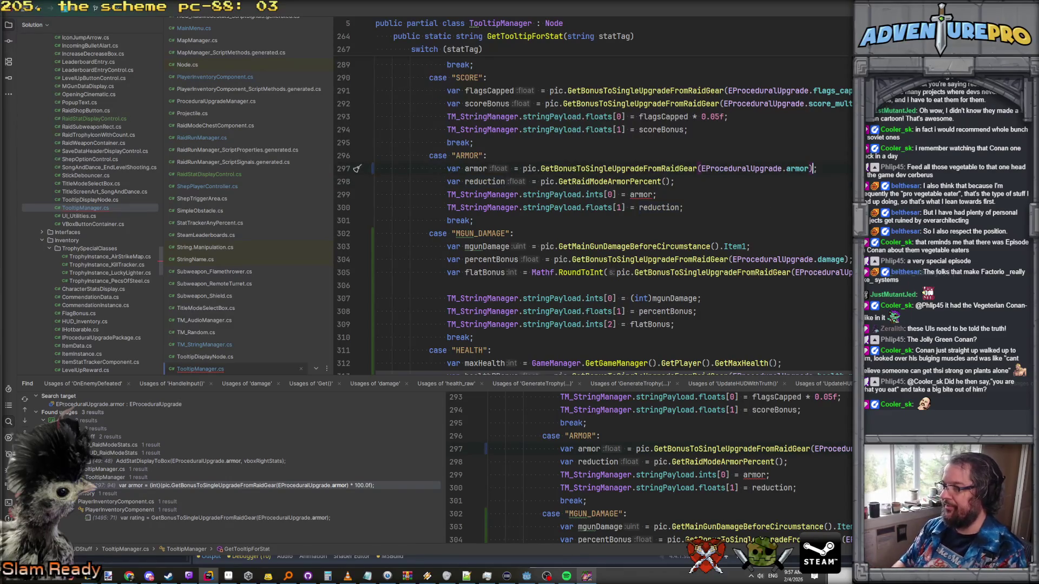
Step: Change 'ints' to 'floats' on line 299, then switch to the Godot editor
{"action": "double_click", "coordinate": [588, 195]}
{"action": "type", "text": "floats"}
{"action": "key", "text": "End"}
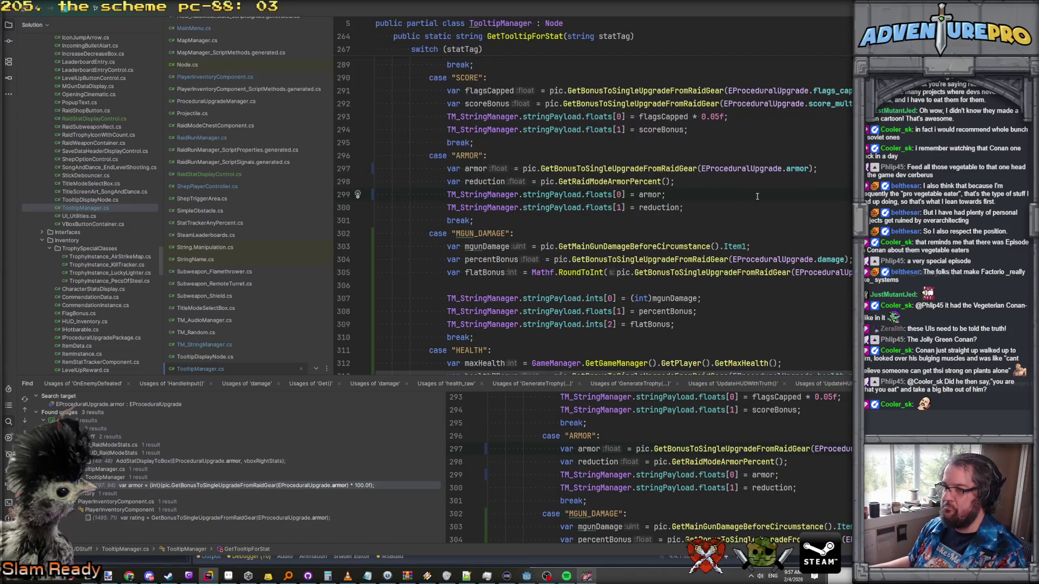
{"action": "left_click", "coordinate": [529, 577]}
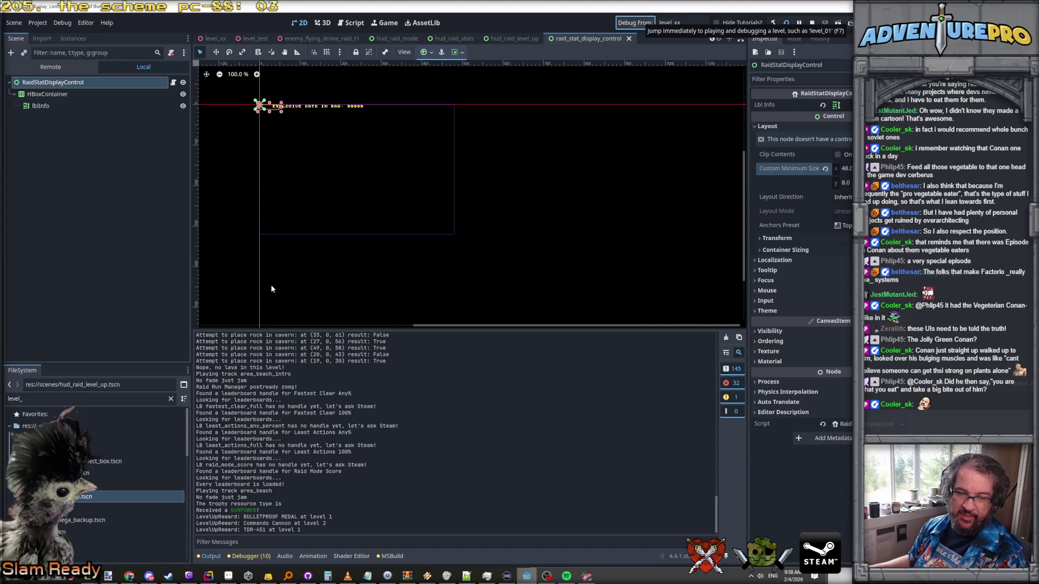
Step: Test-run the game, check the armor tooltip, and close the game window
{"action": "left_click", "coordinate": [636, 23]}
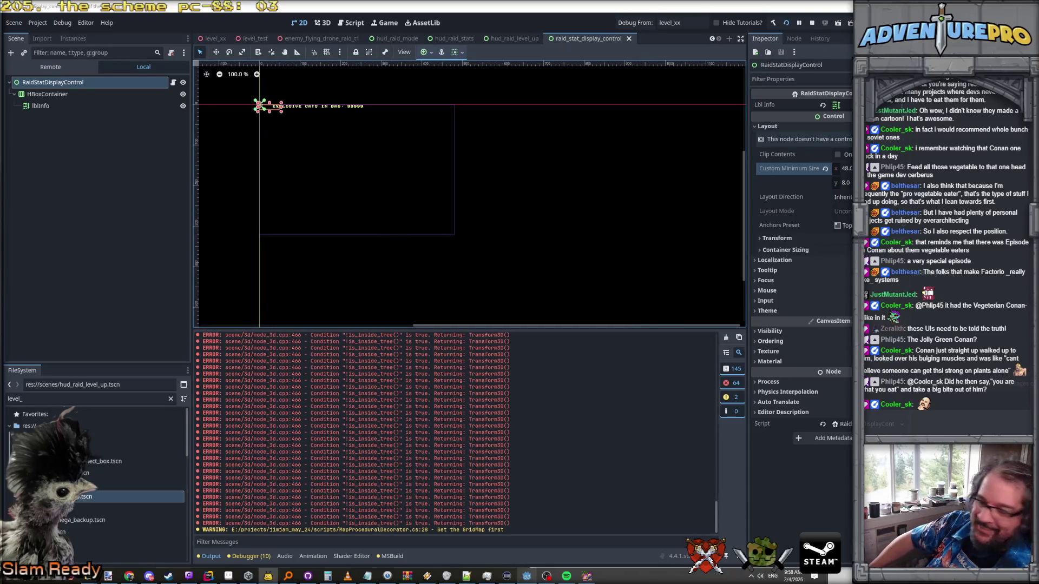
{"action": "left_click", "coordinate": [590, 577]}
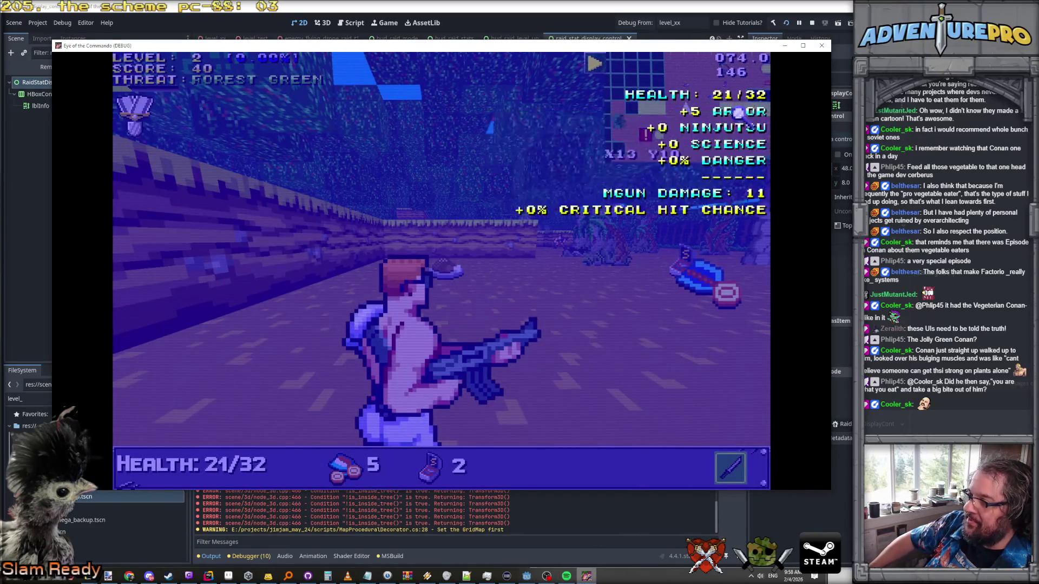
{"action": "mouse_move", "coordinate": [750, 120]}
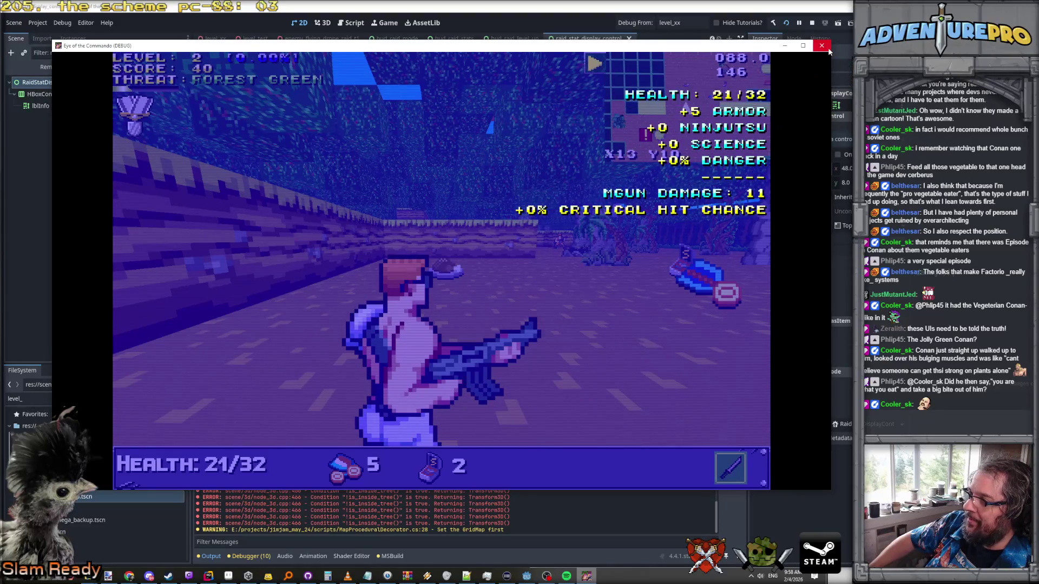
{"action": "left_click", "coordinate": [823, 45]}
Step: Glance at the TooltipManager code, then save and relaunch the game from Godot
{"action": "key", "text": "alt+Tab"}
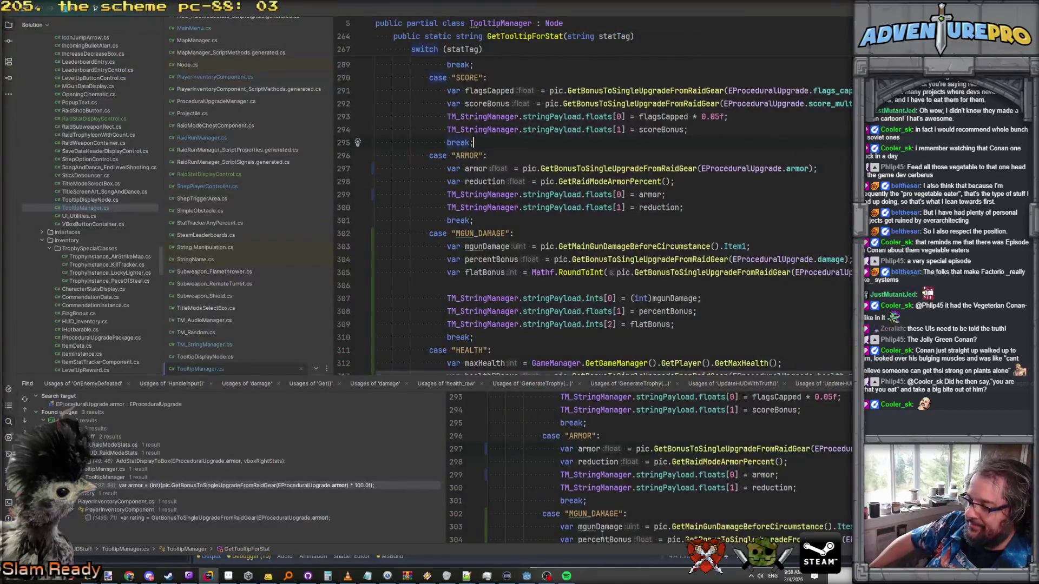
{"action": "left_click", "coordinate": [530, 578]}
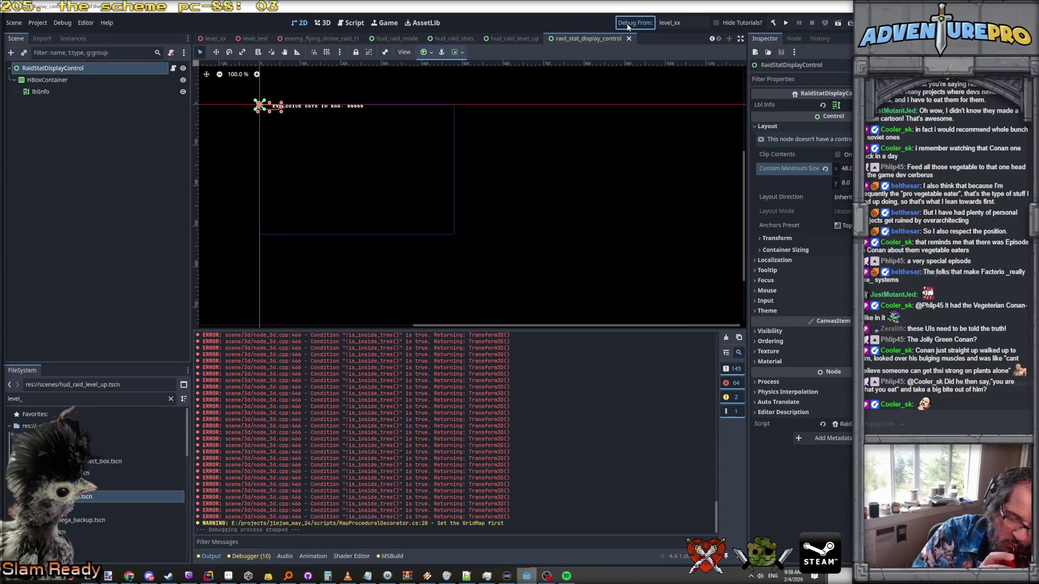
{"action": "key", "text": "ctrl+s"}
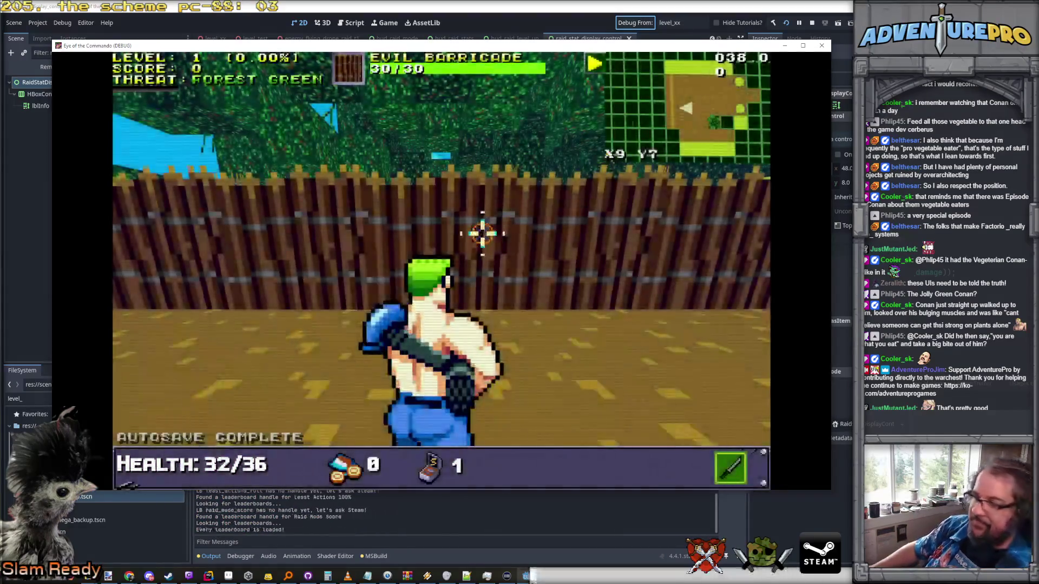
Step: Destroy the Evil Barricade and check the starting armor in the stats overview
{"action": "left_click", "coordinate": [482, 233]}
{"action": "left_click", "coordinate": [483, 233]}
{"action": "left_click", "coordinate": [483, 233]}
{"action": "key", "text": "w"}
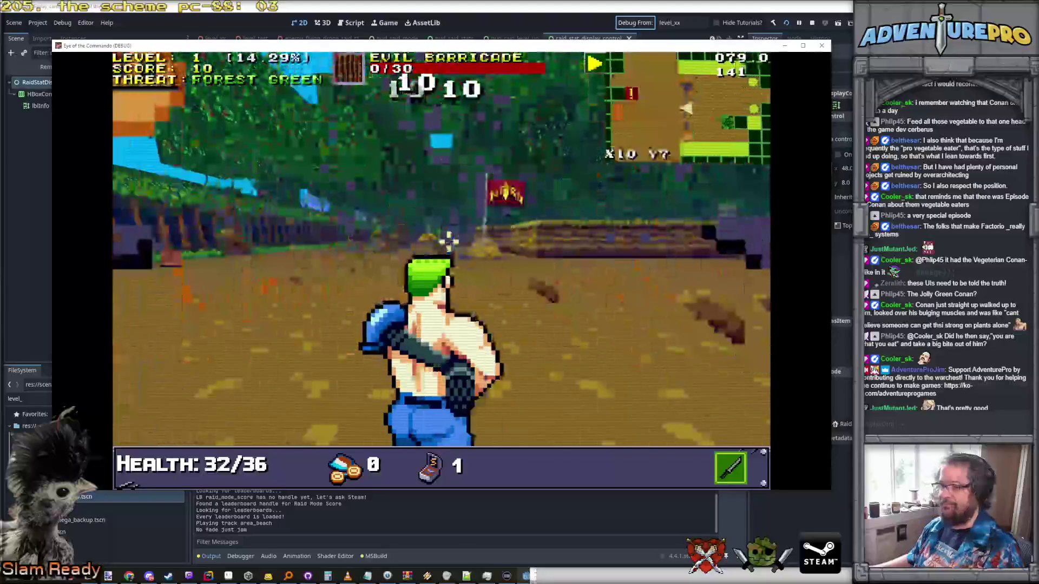
{"action": "key", "text": "Tab"}
{"action": "mouse_move", "coordinate": [733, 112]}
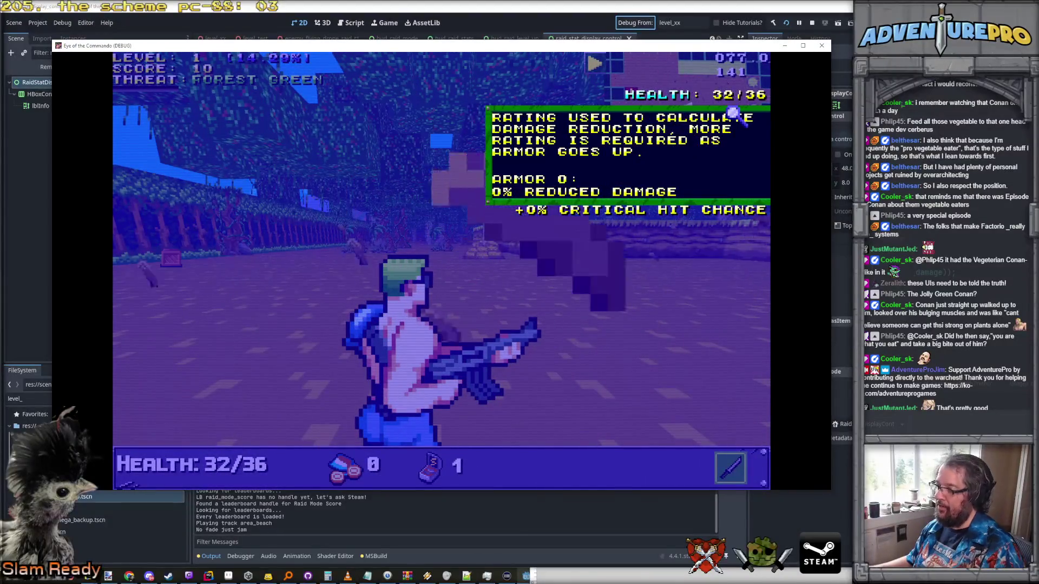
{"action": "key", "text": "Tab"}
Step: Run GIVETROPHY ARMOR in the debug console and check the armor stat
{"action": "key", "text": "grave"}
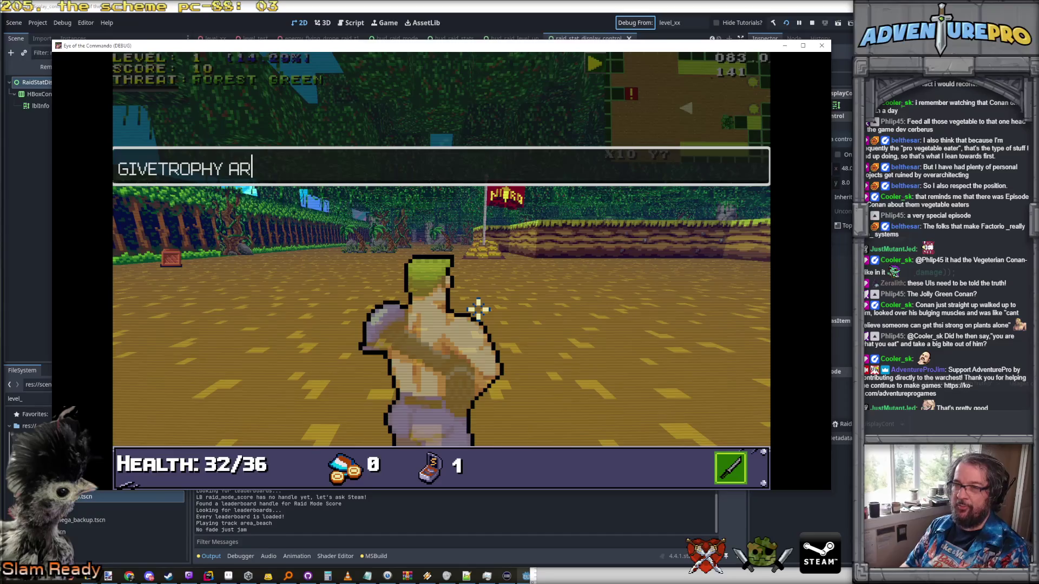
{"action": "type", "text": "OR"}
{"action": "key", "text": "Return"}
{"action": "key", "text": "grave"}
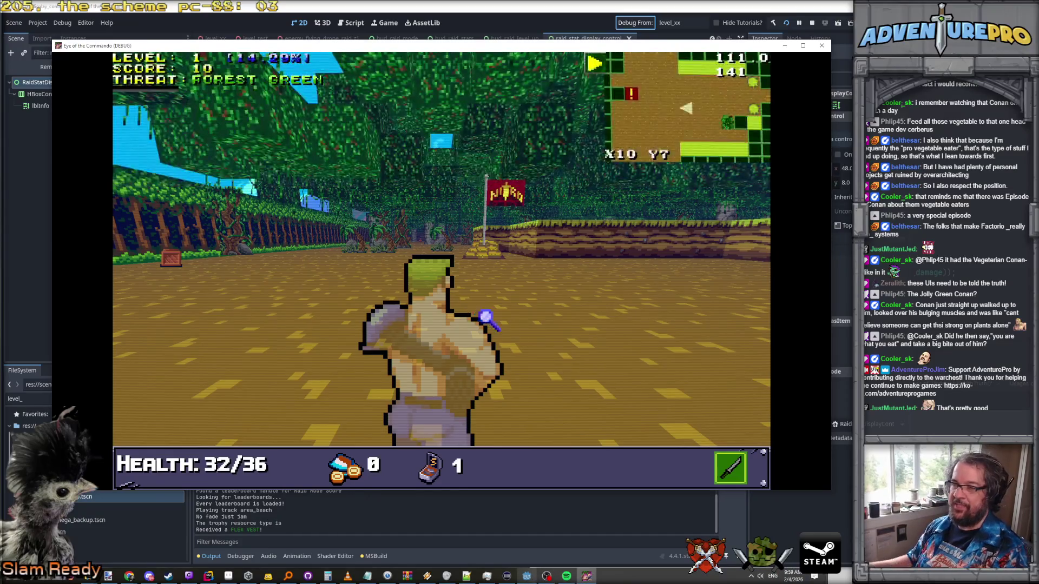
{"action": "key", "text": "Tab"}
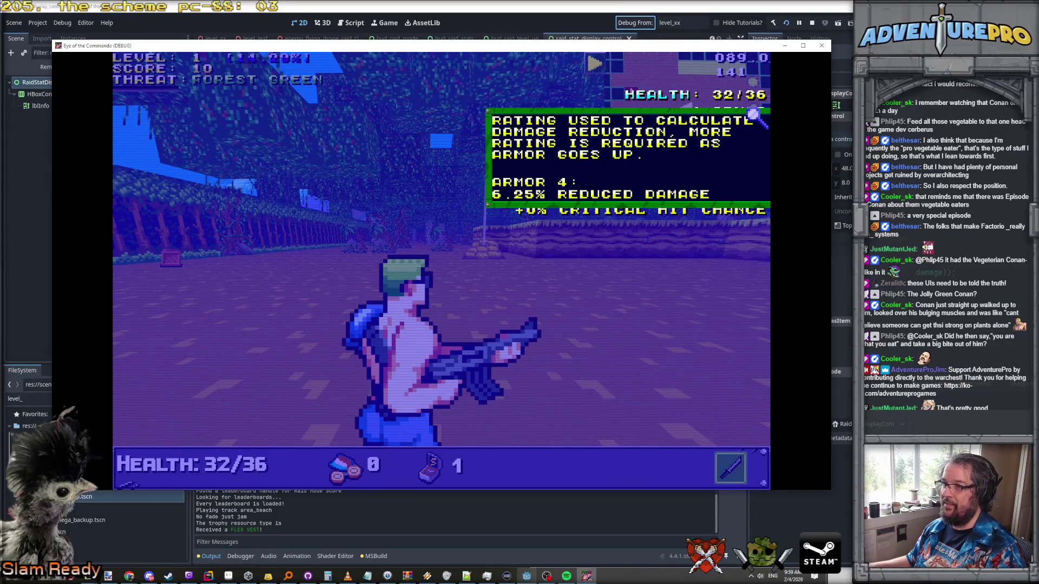
{"action": "key", "text": "Tab"}
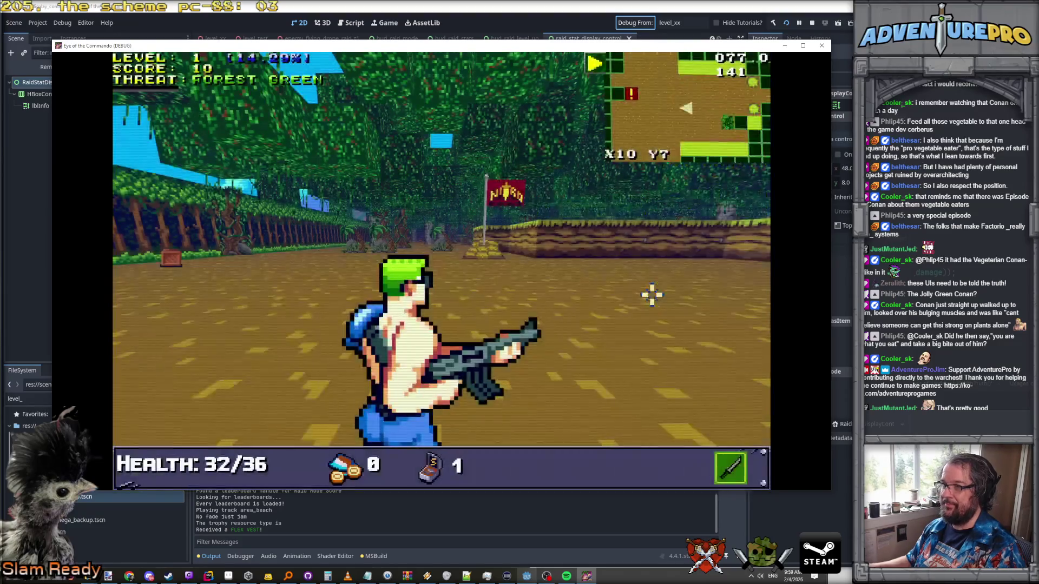
Step: Grant two more armor trophies via command history and recheck the armor tooltip
{"action": "key", "text": "grave"}
{"action": "key", "text": "Up"}
{"action": "key", "text": "Return"}
{"action": "key", "text": "Up"}
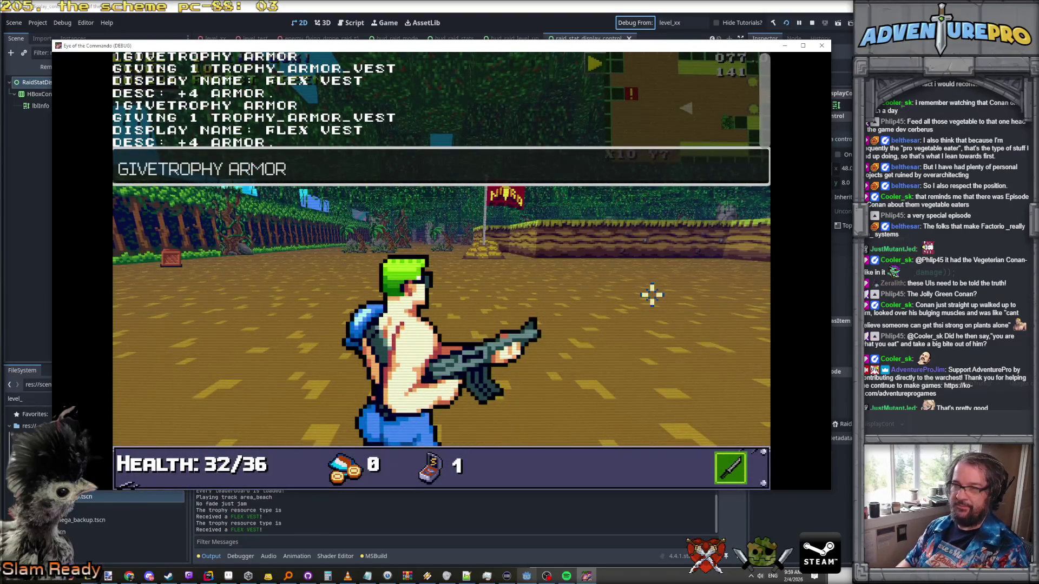
{"action": "key", "text": "Return"}
{"action": "key", "text": "grave"}
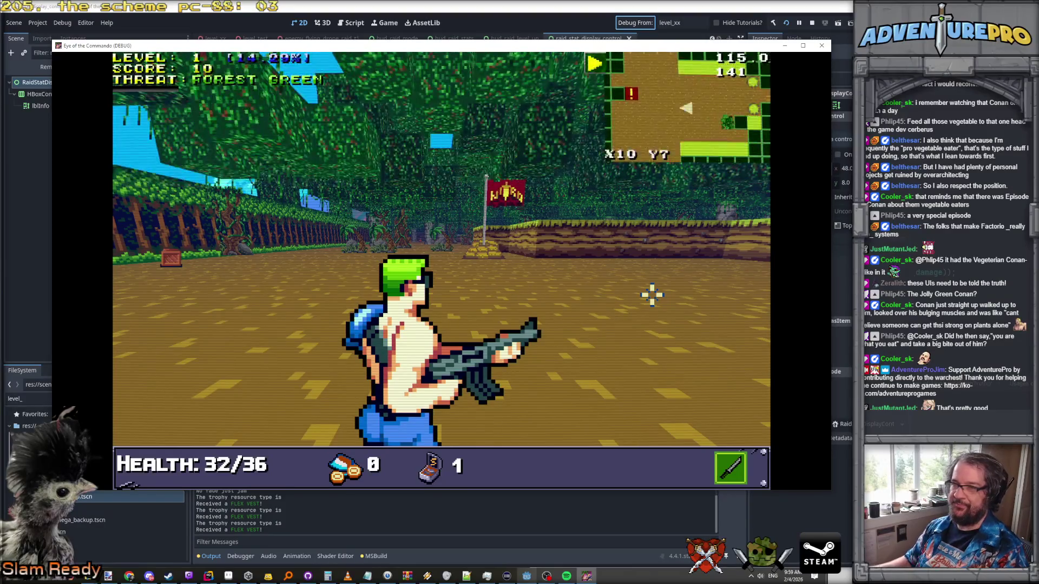
{"action": "key", "text": "Tab"}
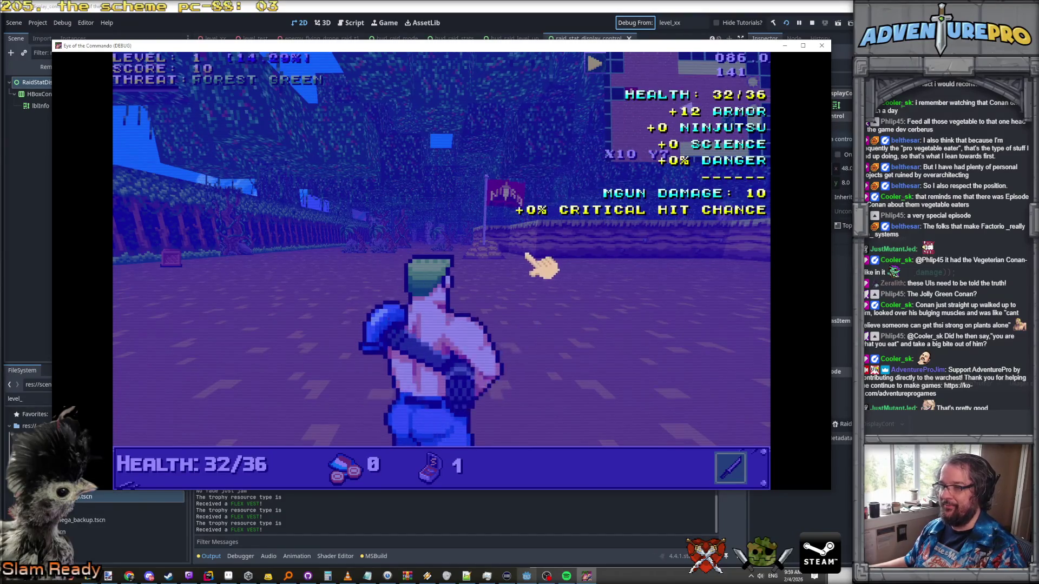
{"action": "key", "text": "Tab"}
{"action": "key", "text": "Tab"}
{"action": "key", "text": "Tab"}
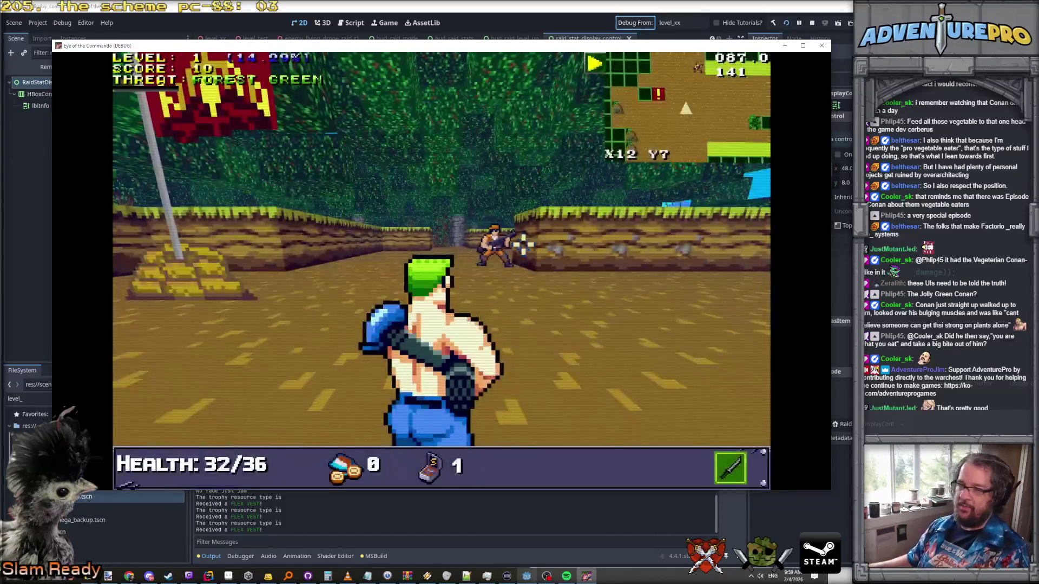
Step: Shoot down the Nitro Mook and glance at the stats overview
{"action": "left_click", "coordinate": [517, 249]}
{"action": "left_click", "coordinate": [516, 249]}
{"action": "left_click", "coordinate": [517, 249]}
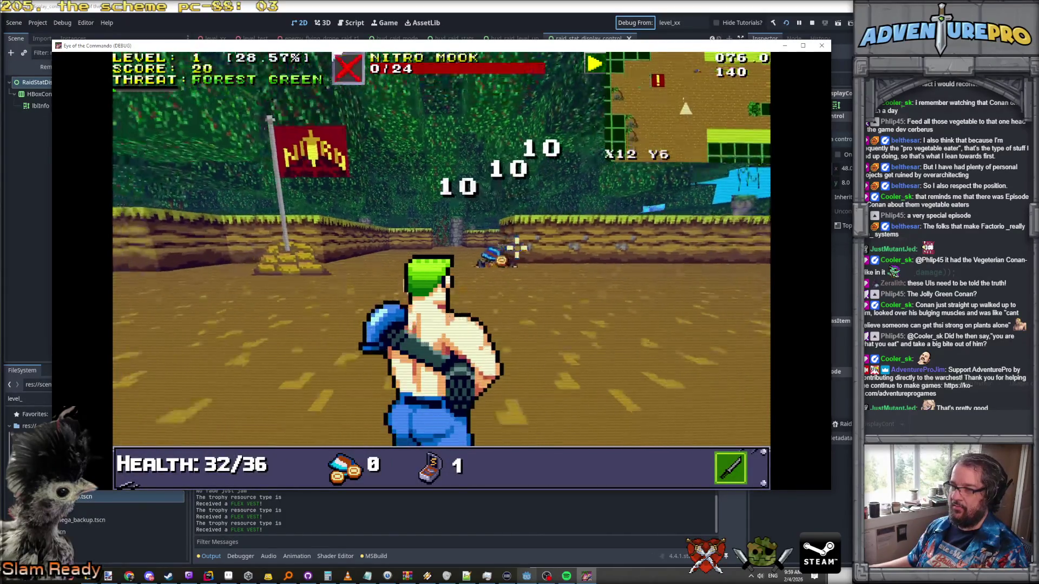
{"action": "key", "text": "Tab"}
Step: Grant two more Flex Vests, confirm +36 armor (37.5% reduced damage), and walk toward the Freedom Medal
{"action": "key", "text": "grave"}
{"action": "key", "text": "Up"}
{"action": "key", "text": "Return"}
{"action": "key", "text": "grave"}
{"action": "key", "text": "grave"}
{"action": "key", "text": "Up"}
{"action": "key", "text": "Return"}
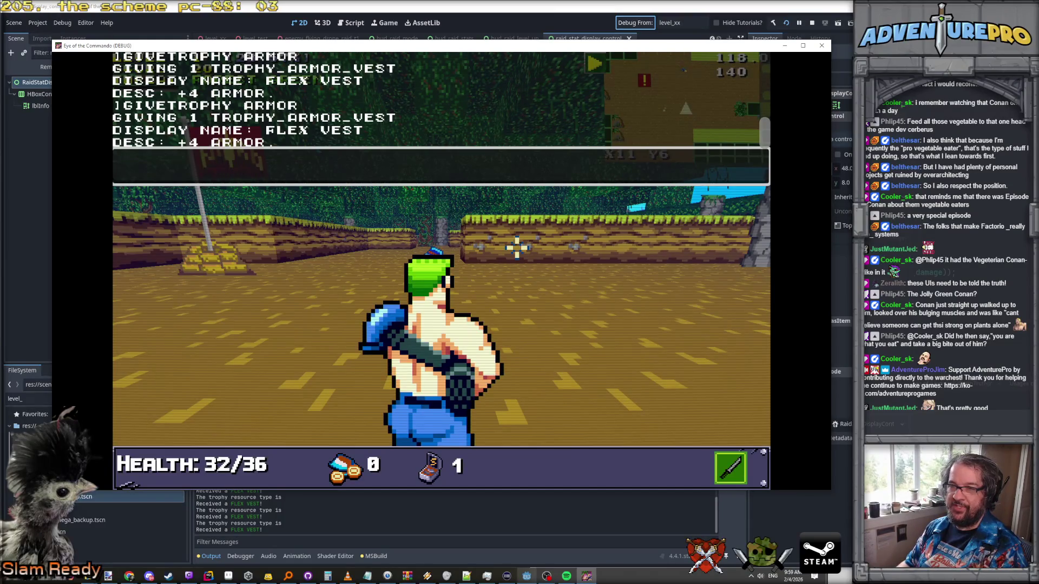
{"action": "key", "text": "grave"}
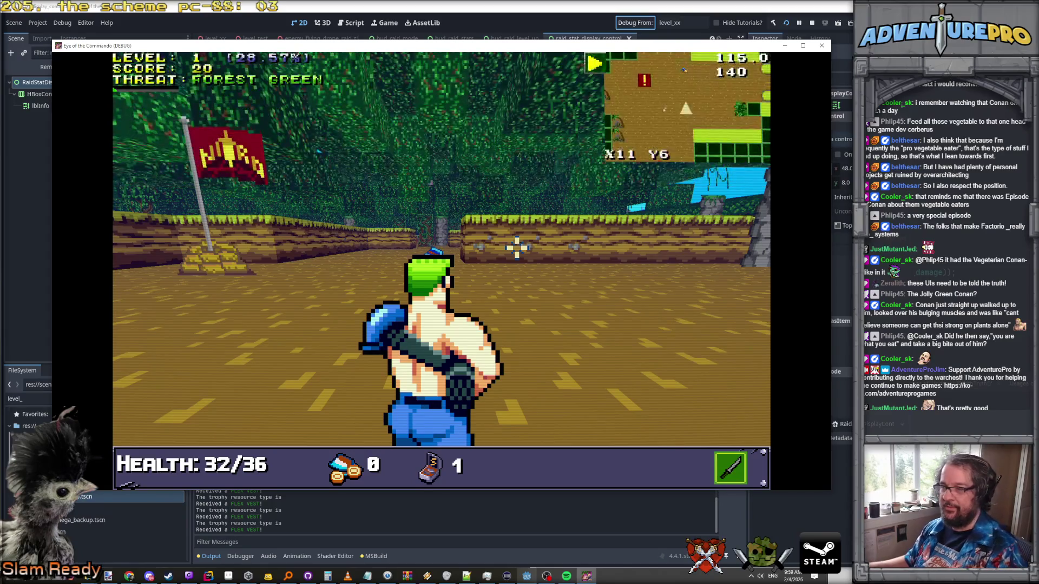
{"action": "key", "text": "Tab"}
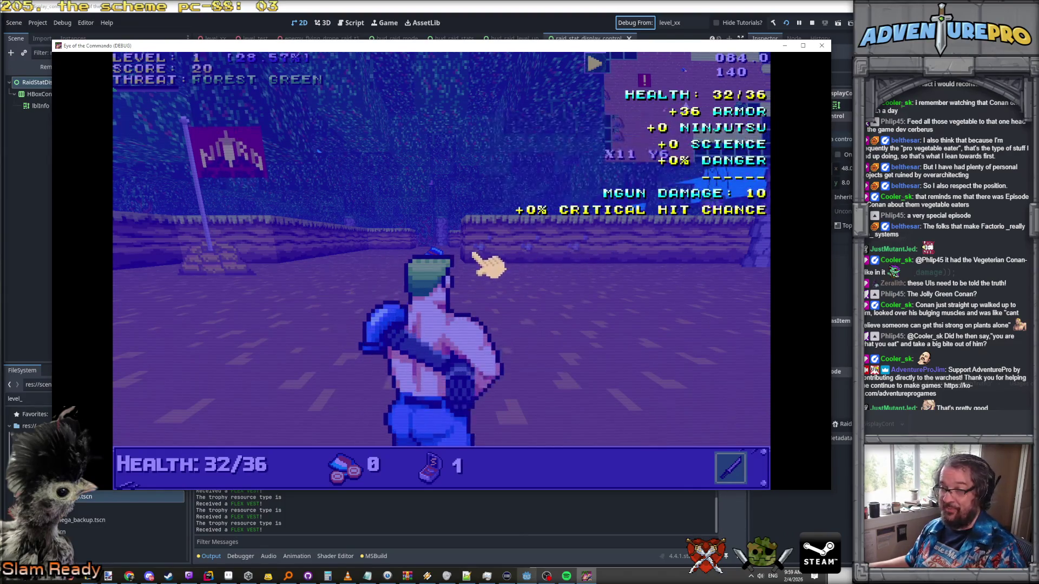
{"action": "key", "text": "Tab"}
{"action": "key", "text": "w"}
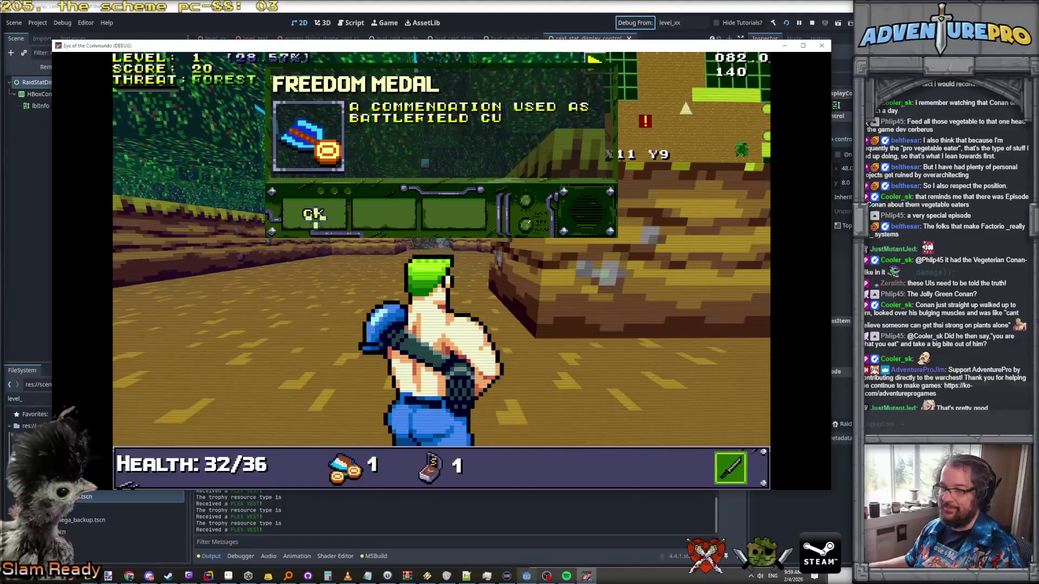
Step: Walk forward to collect the medal and medkit, dismissing the pickup message
{"action": "key", "text": "w"}
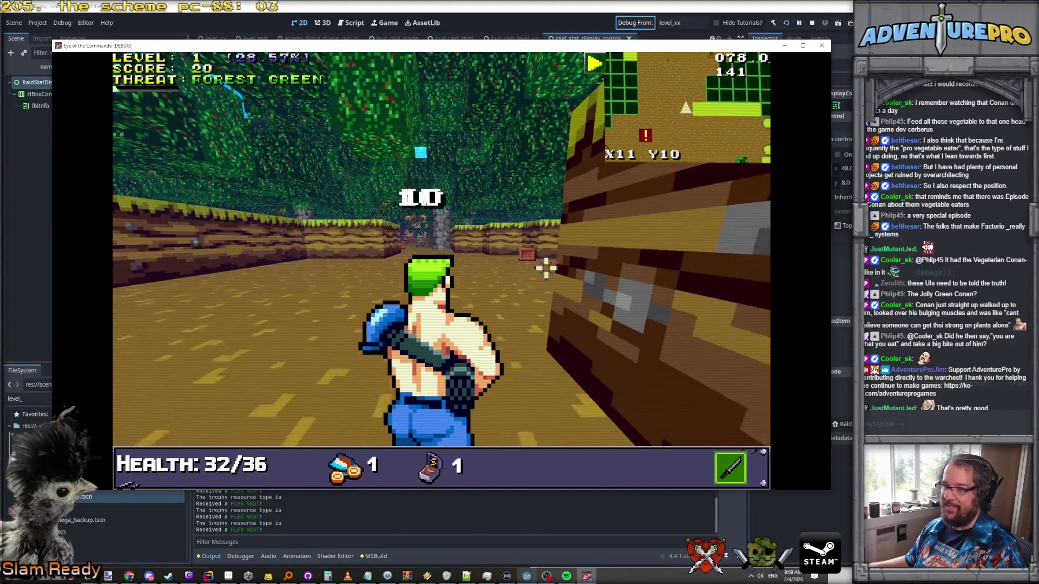
{"action": "key", "text": "w"}
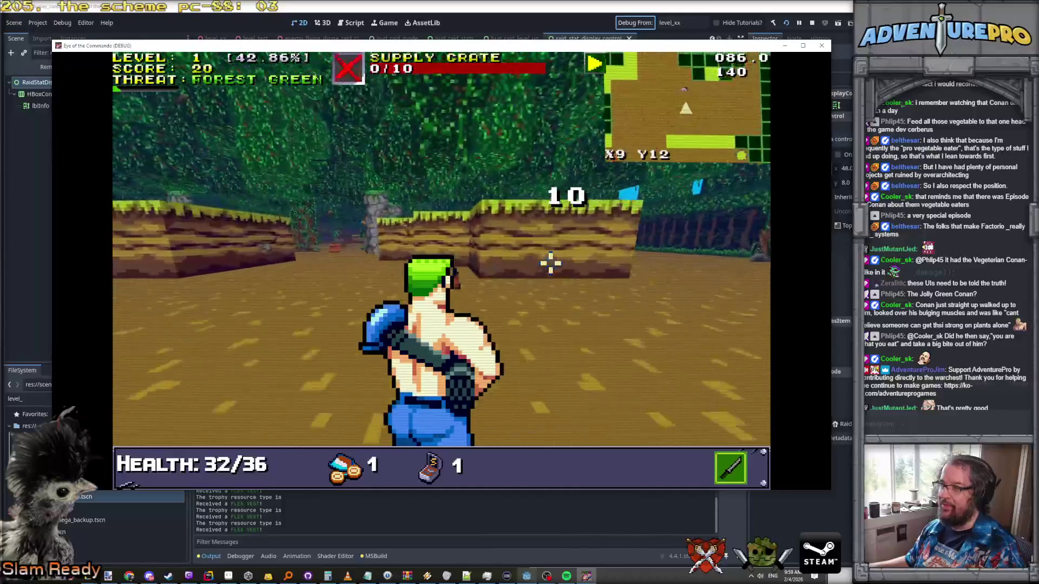
{"action": "left_click", "coordinate": [311, 229]}
Step: Advance and shoot at the soldiers, then open the stats overview showing +36 armor
{"action": "key", "text": "w"}
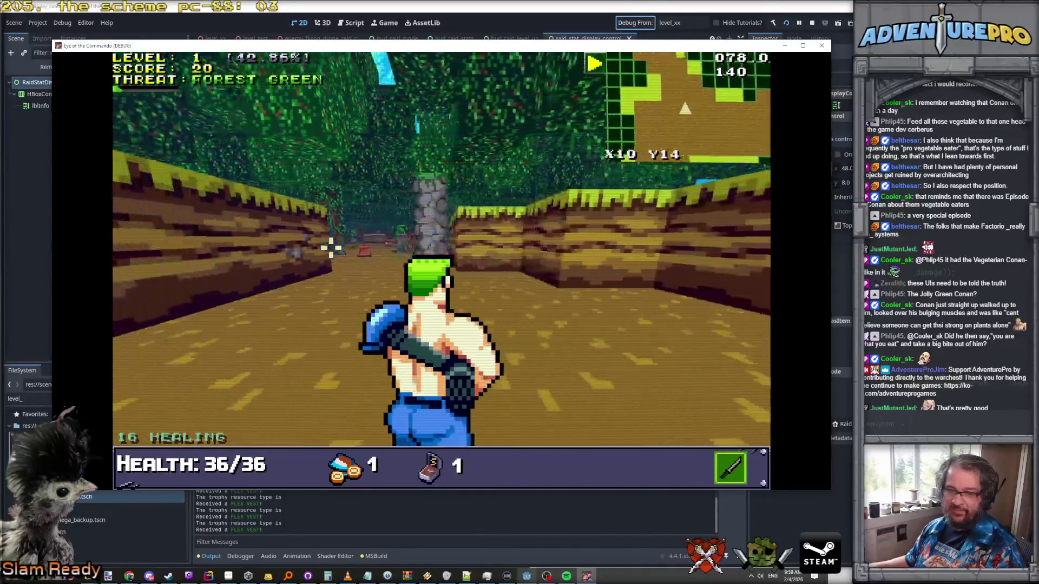
{"action": "key", "text": "w"}
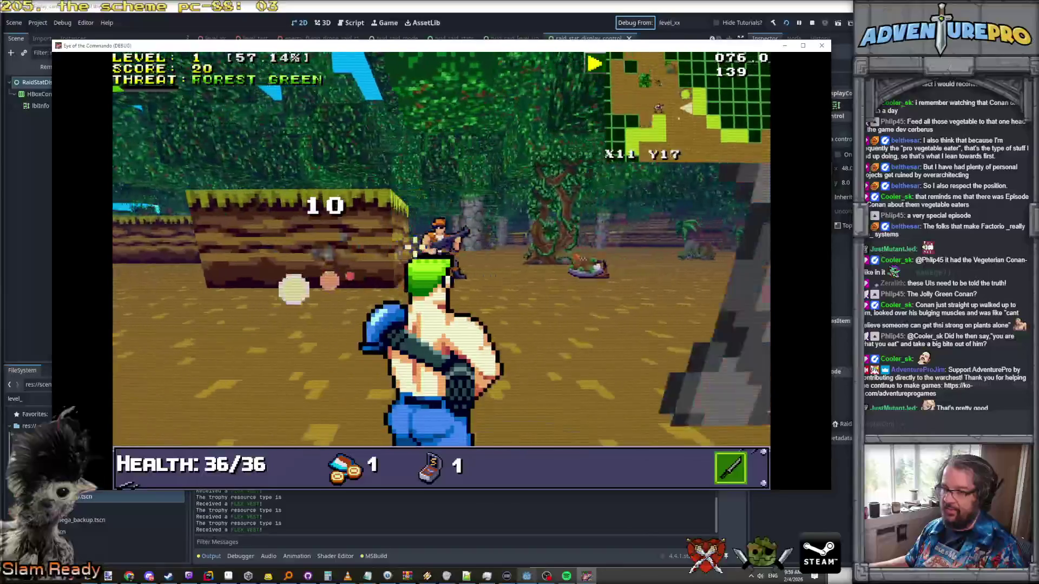
{"action": "left_click", "coordinate": [415, 247]}
{"action": "key", "text": "a"}
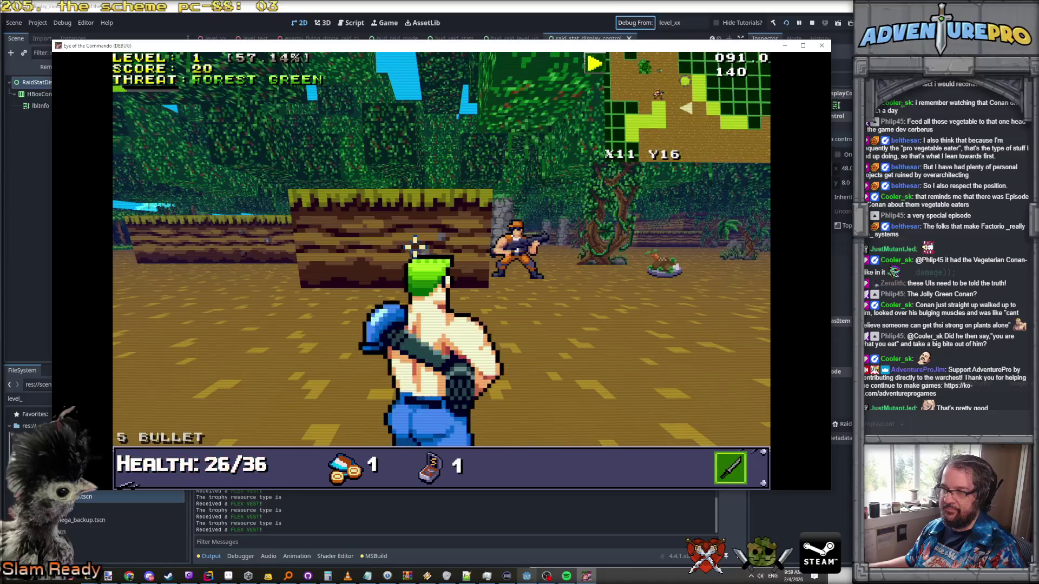
{"action": "key", "text": "Escape"}
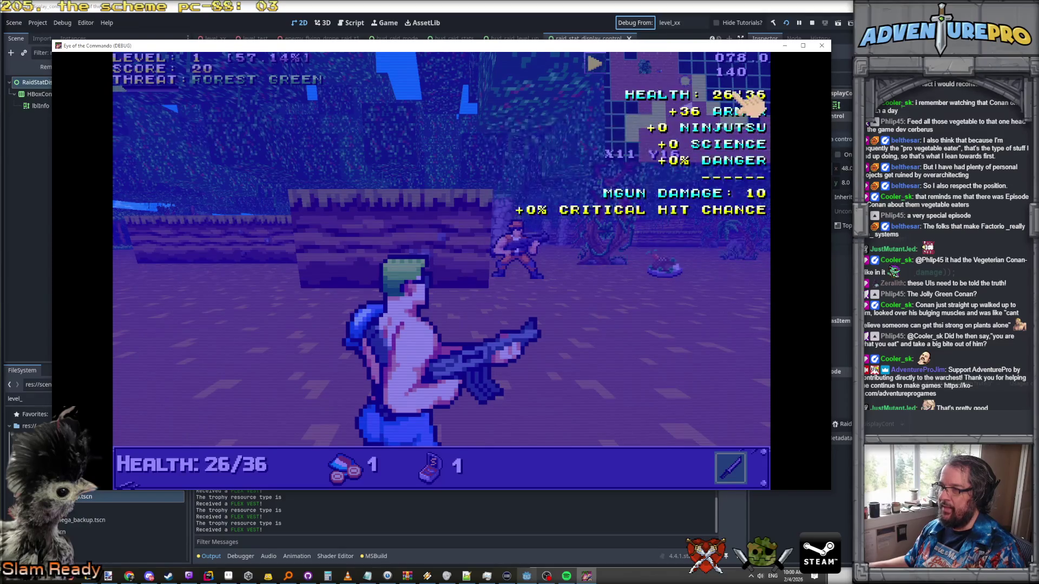
{"action": "mouse_move", "coordinate": [660, 95]}
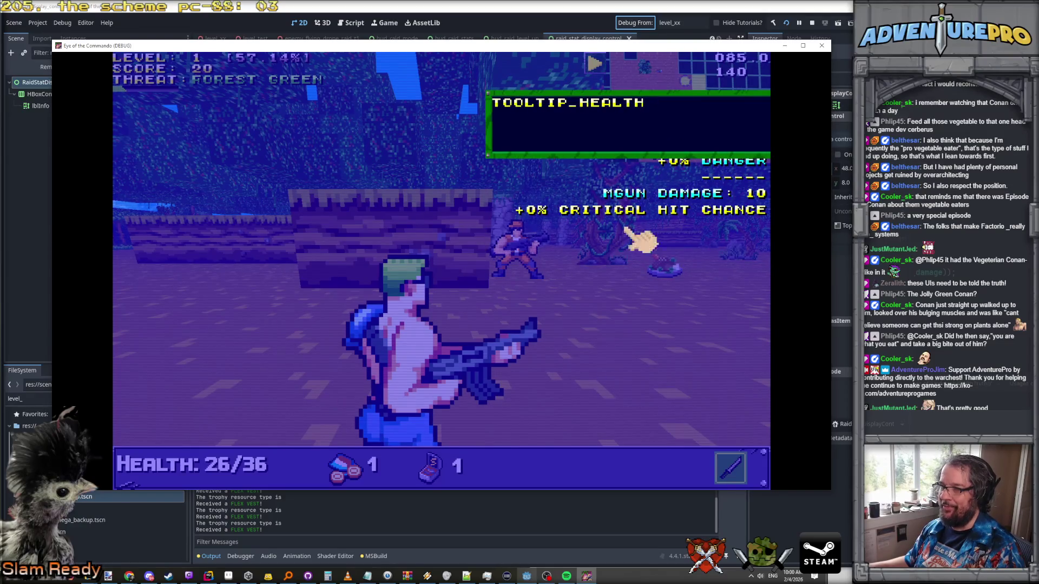
{"action": "mouse_move", "coordinate": [639, 196]}
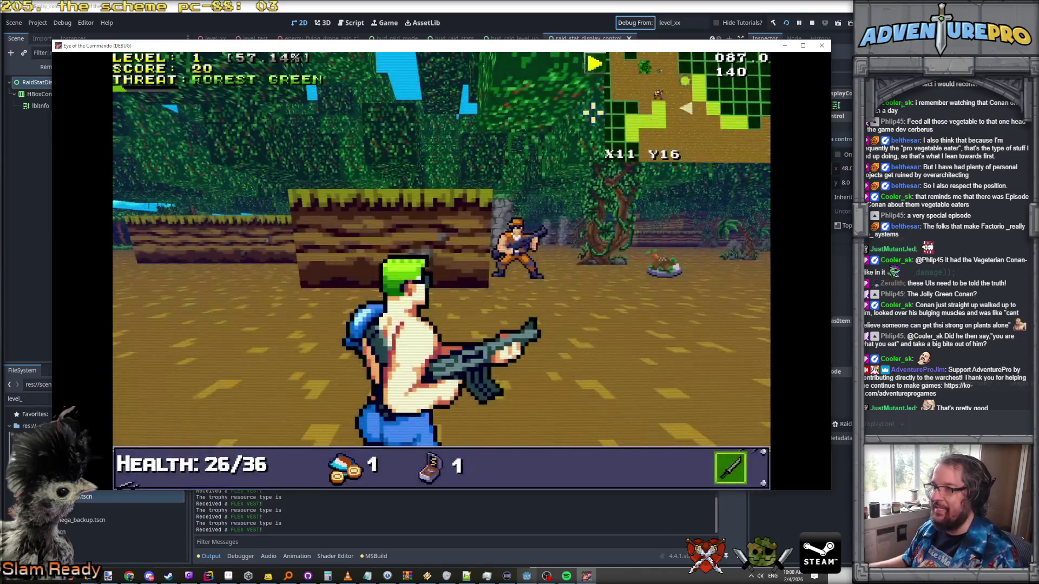
{"action": "mouse_move", "coordinate": [603, 121]}
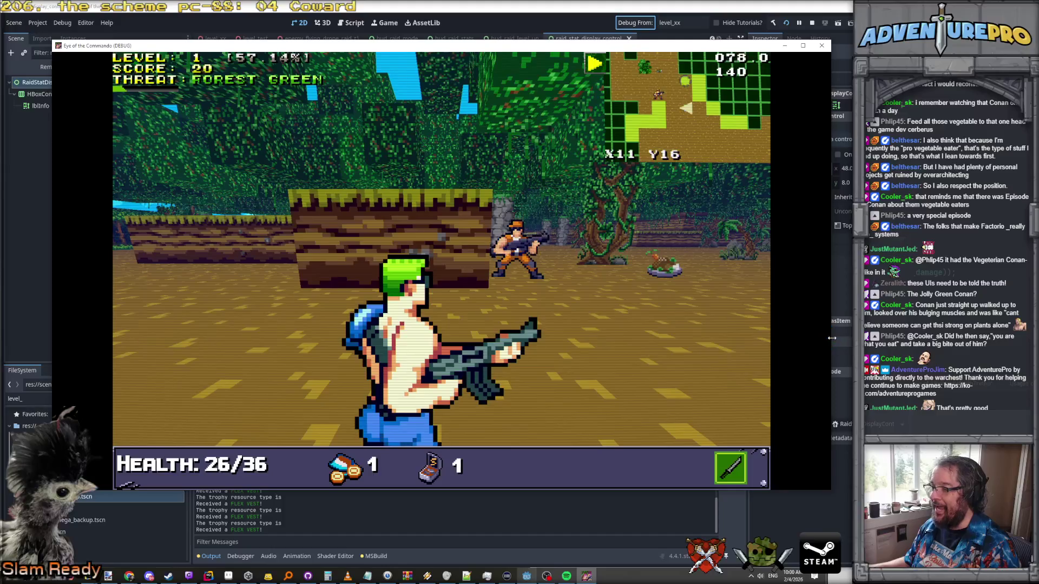
Step: Widen the game window and move it up and to the left
{"action": "left_click_drag", "start_coordinate": [830, 341], "coordinate": [853, 341]}
{"action": "left_click_drag", "start_coordinate": [163, 46], "coordinate": [145, 25]}
{"action": "scroll", "coordinate": [374, 200], "scroll_direction": "down", "scroll_amount": 1}
{"action": "scroll", "coordinate": [425, 112], "scroll_direction": "up", "scroll_amount": 1}
{"action": "scroll", "coordinate": [425, 112], "scroll_direction": "down", "scroll_amount": 1}
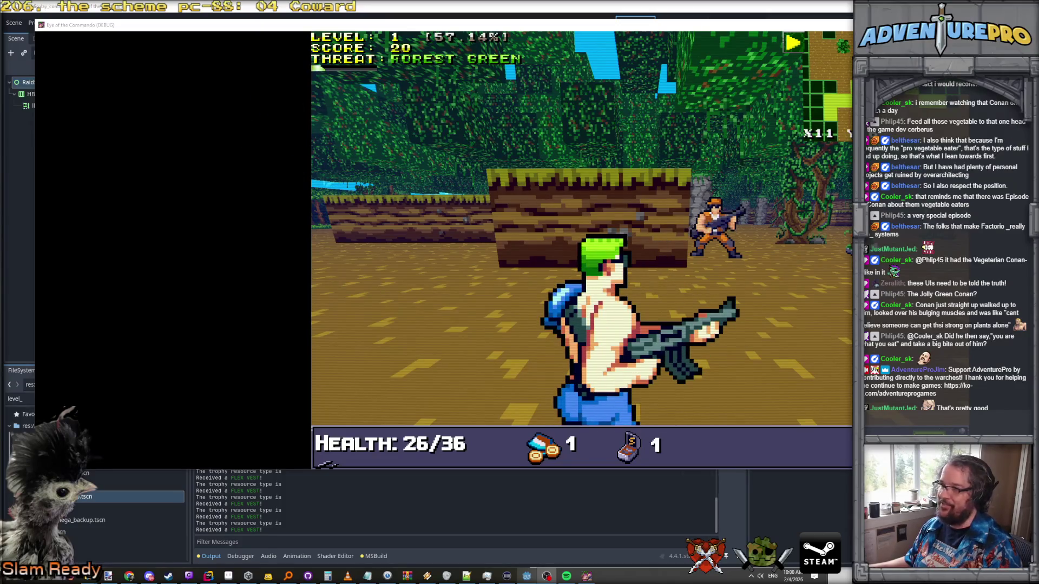
{"action": "scroll", "coordinate": [500, 188], "scroll_direction": "up", "scroll_amount": 1}
{"action": "scroll", "coordinate": [533, 174], "scroll_direction": "down", "scroll_amount": 1}
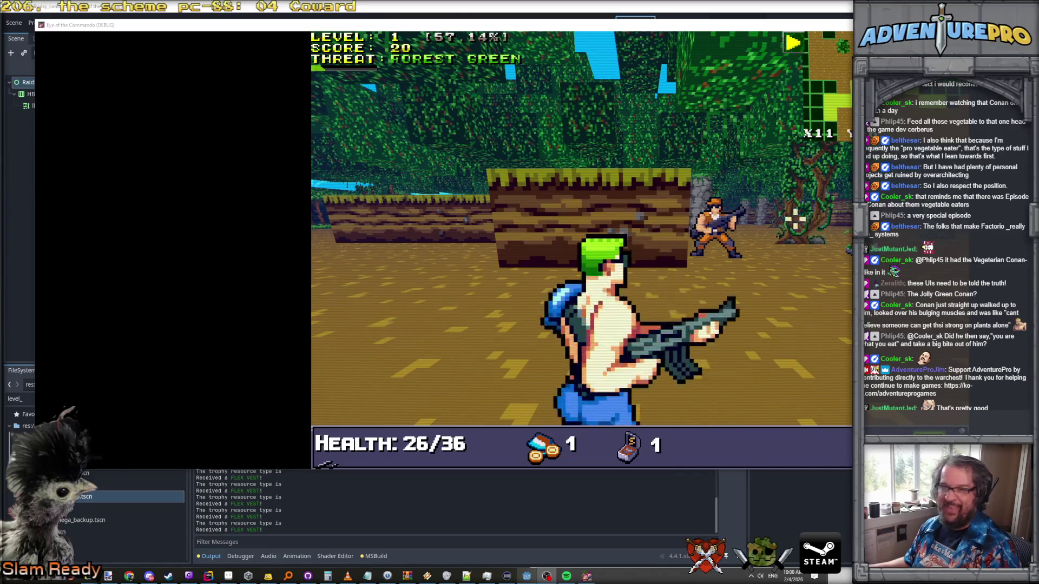
{"action": "scroll", "coordinate": [427, 20], "scroll_direction": "up", "scroll_amount": 1}
Step: Maximize and restore the game window, then toggle fullscreen on and off with F11
{"action": "double_click", "coordinate": [428, 22]}
{"action": "scroll", "coordinate": [795, 151], "scroll_direction": "down", "scroll_amount": 1}
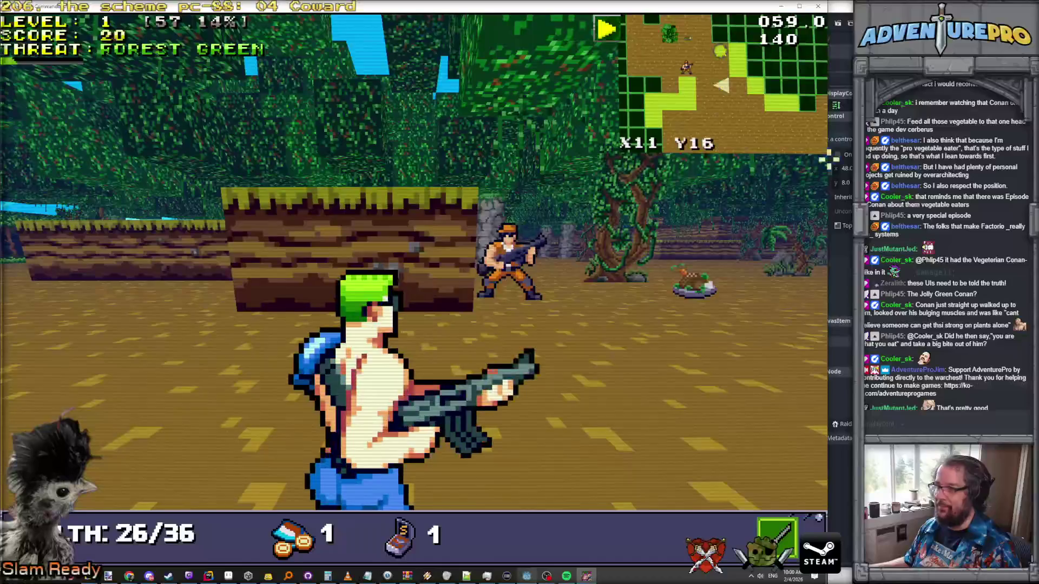
{"action": "left_click", "coordinate": [800, 6]}
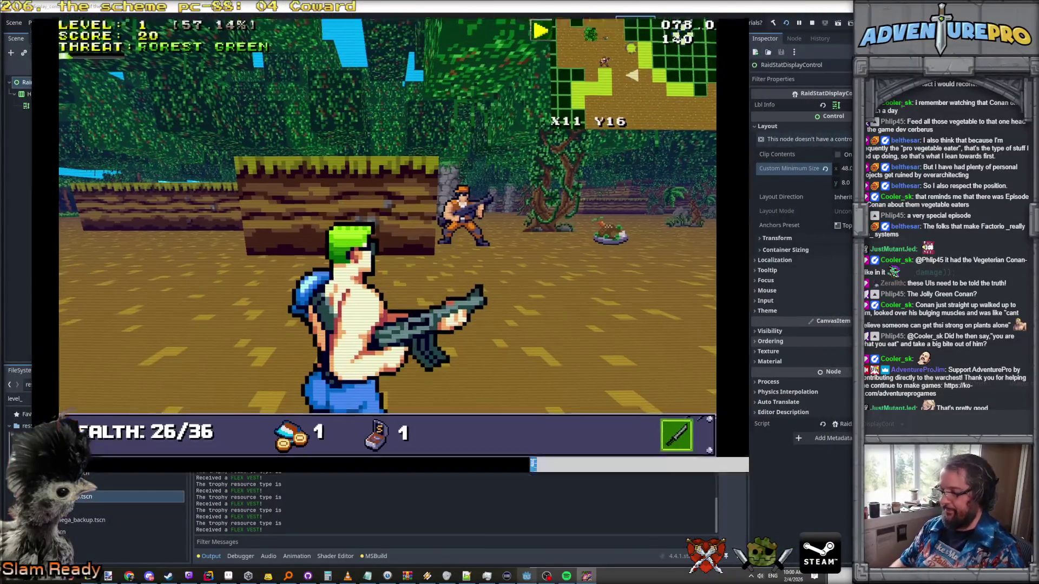
{"action": "key", "text": "F11"}
{"action": "scroll", "coordinate": [676, 114], "scroll_direction": "up", "scroll_amount": 1}
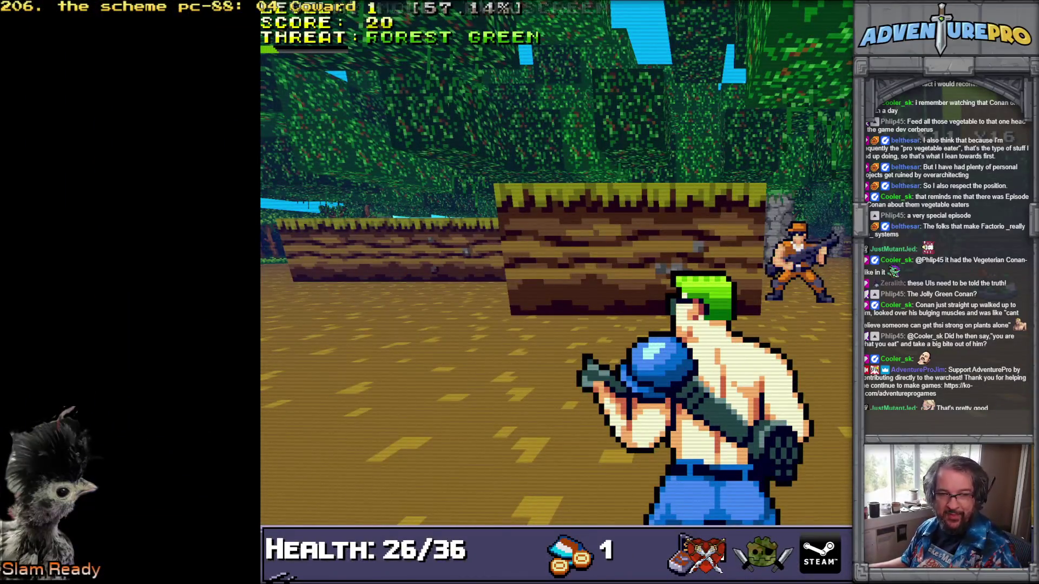
{"action": "key", "text": "F11"}
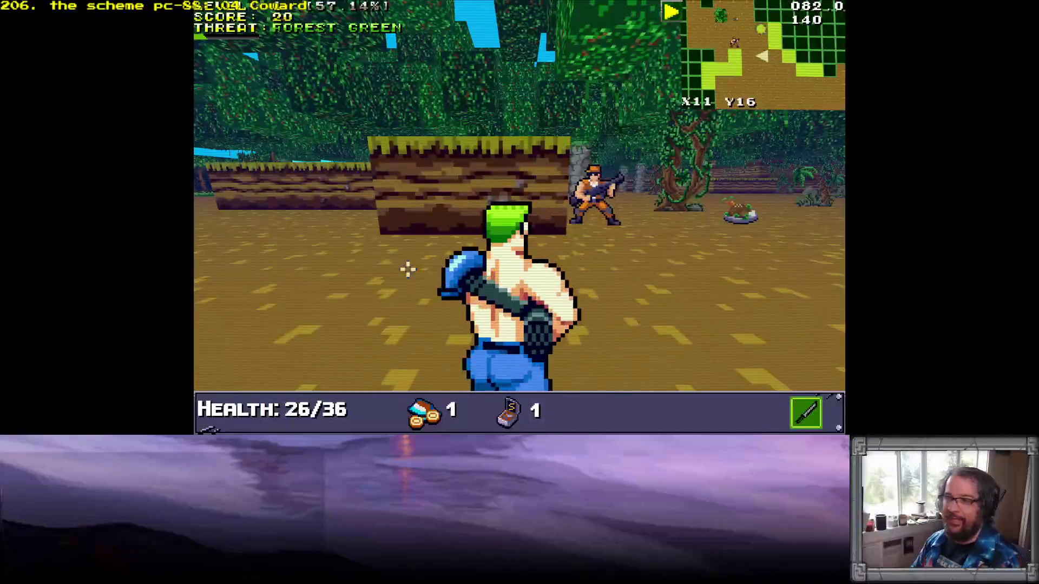
Step: Punch the Nitro Mook ahead, closing in to finish it off
{"action": "scroll", "coordinate": [916, 177], "scroll_direction": "down", "scroll_amount": 1}
{"action": "scroll", "coordinate": [972, 272], "scroll_direction": "up", "scroll_amount": 1}
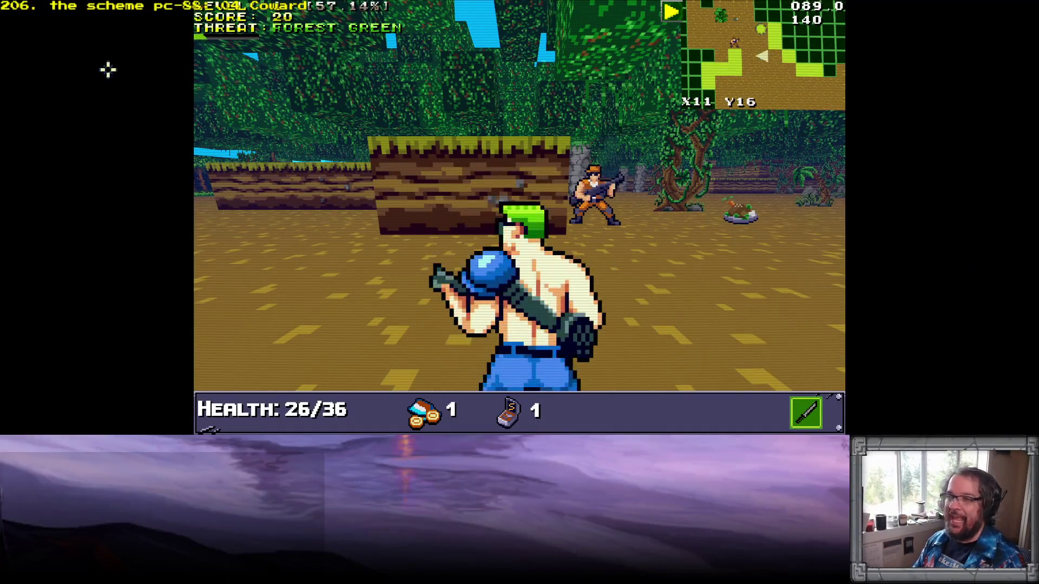
{"action": "scroll", "coordinate": [953, 241], "scroll_direction": "up", "scroll_amount": 1}
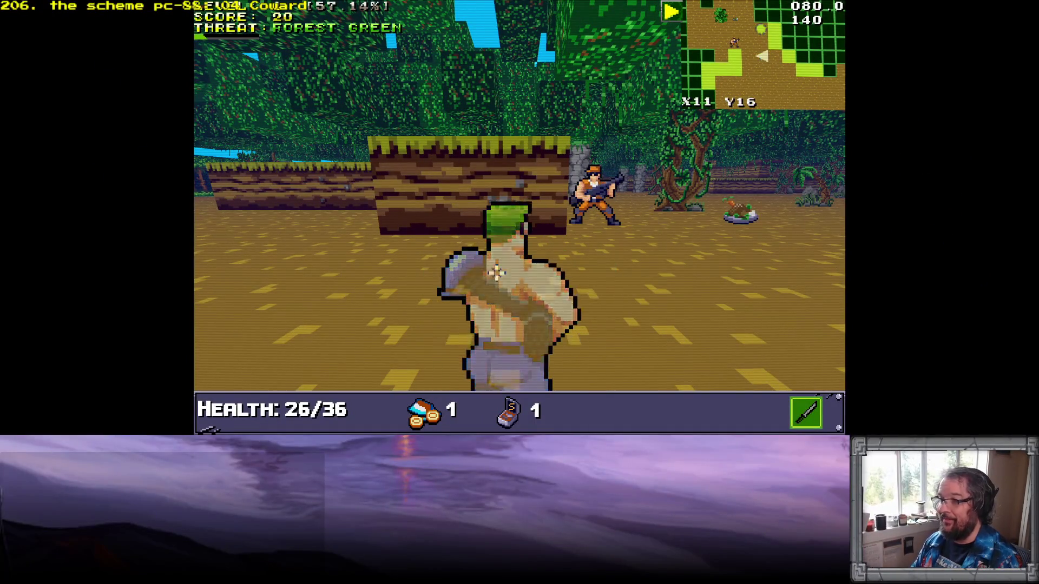
{"action": "scroll", "coordinate": [220, 98], "scroll_direction": "up", "scroll_amount": 1}
{"action": "scroll", "coordinate": [865, 167], "scroll_direction": "down", "scroll_amount": 1}
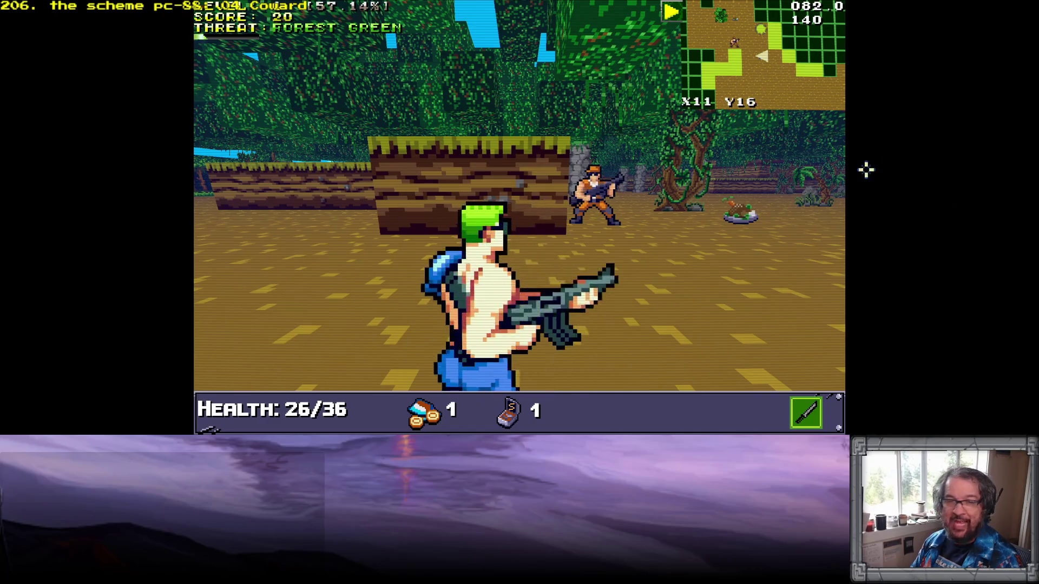
{"action": "scroll", "coordinate": [174, 189], "scroll_direction": "up", "scroll_amount": 1}
{"action": "scroll", "coordinate": [712, 176], "scroll_direction": "down", "scroll_amount": 1}
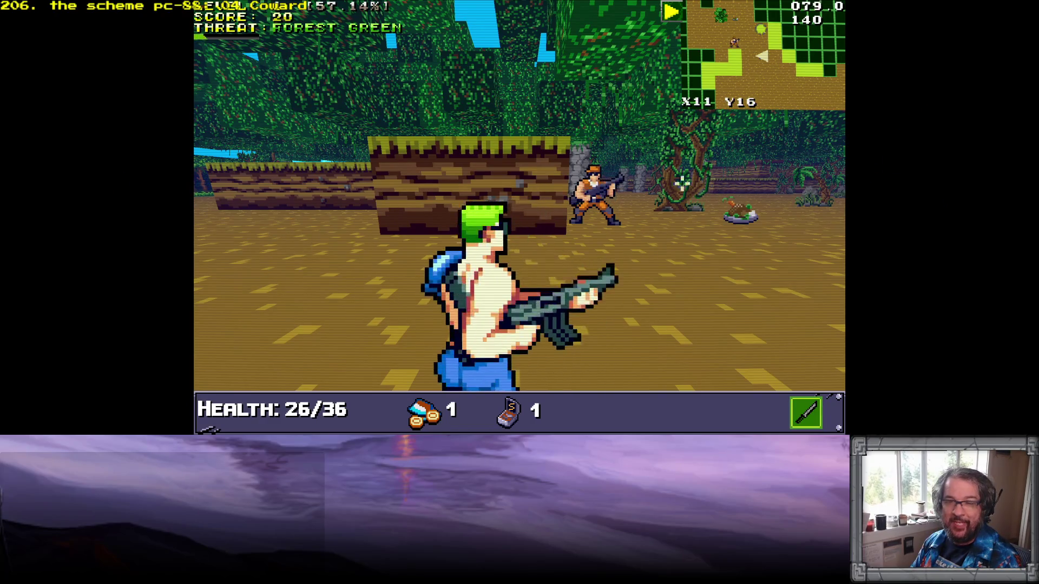
{"action": "scroll", "coordinate": [455, 225], "scroll_direction": "up", "scroll_amount": 1}
{"action": "scroll", "coordinate": [677, 192], "scroll_direction": "down", "scroll_amount": 1}
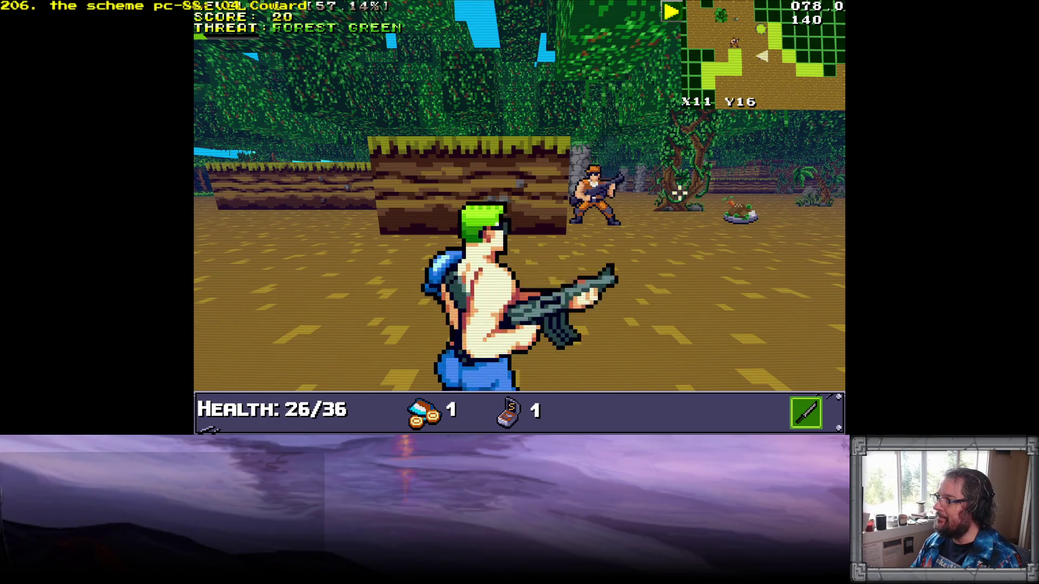
{"action": "left_click", "coordinate": [519, 216]}
{"action": "key", "text": "a"}
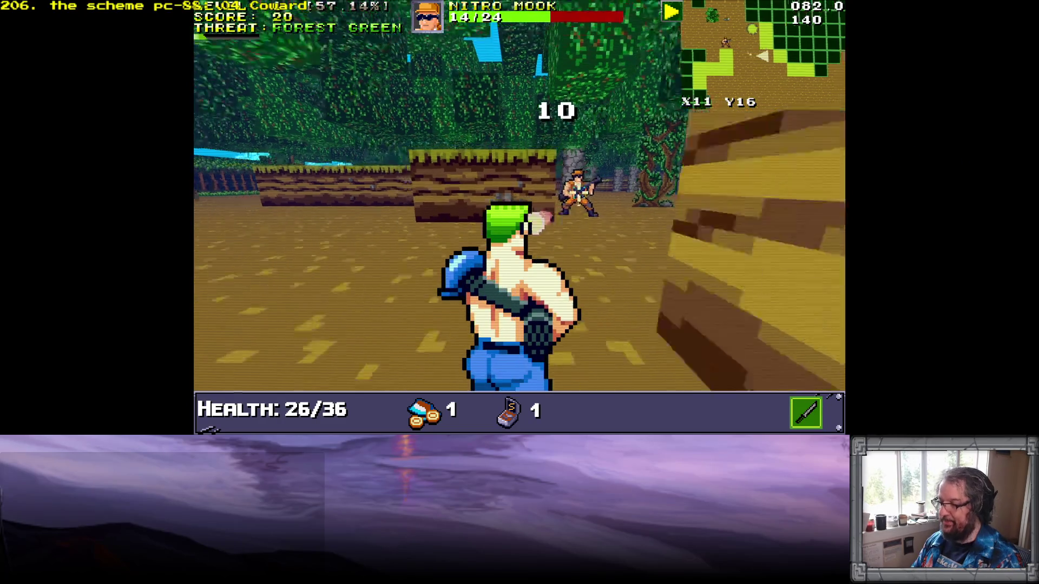
{"action": "left_click", "coordinate": [680, 201]}
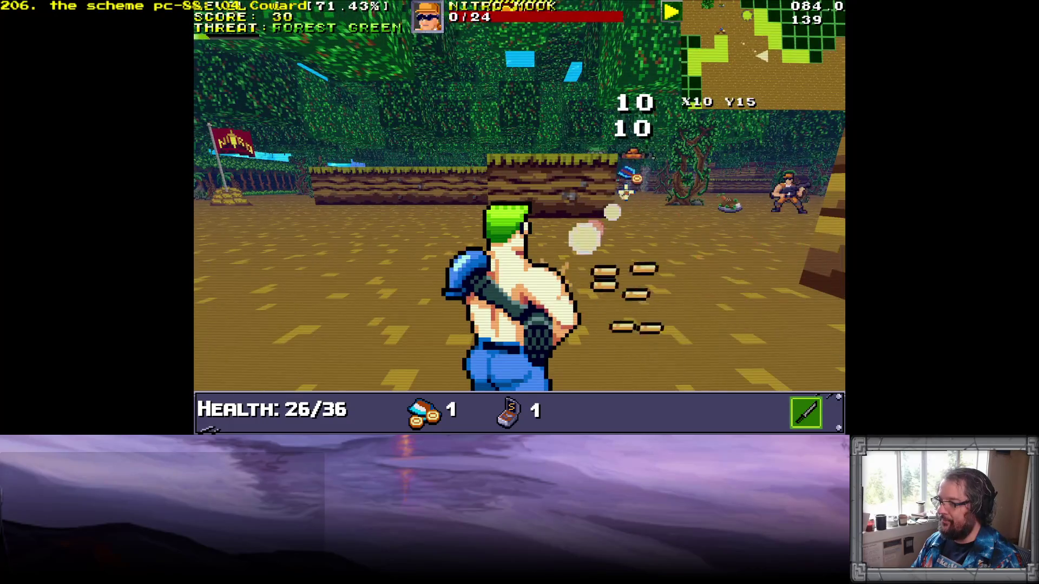
Step: Fire the rifle repeatedly at the next enemy
{"action": "scroll", "coordinate": [805, 205], "scroll_direction": "down", "scroll_amount": 1}
{"action": "left_click", "coordinate": [765, 197]}
{"action": "scroll", "coordinate": [736, 202], "scroll_direction": "up", "scroll_amount": 1}
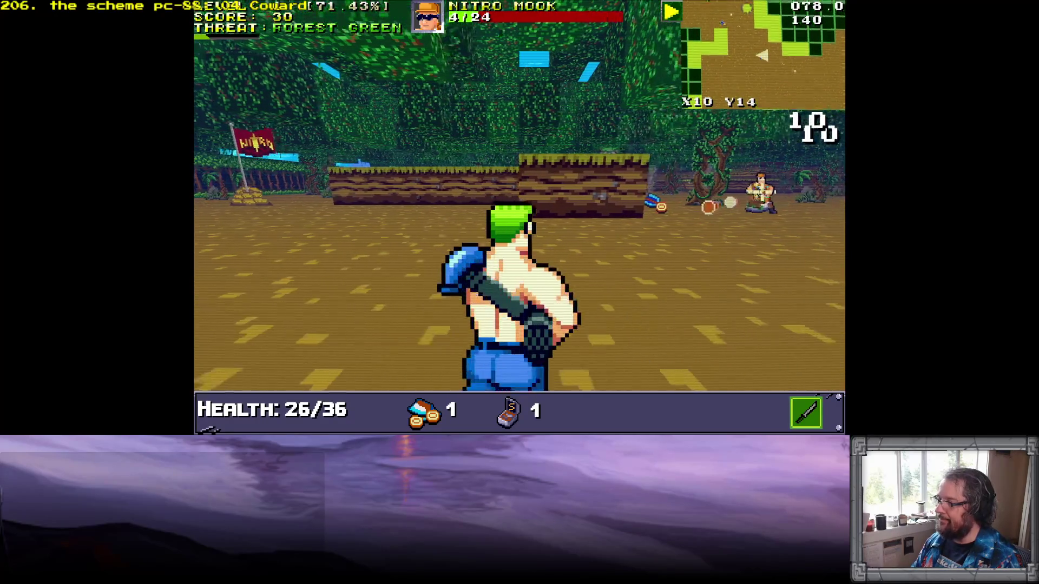
{"action": "scroll", "coordinate": [715, 194], "scroll_direction": "down", "scroll_amount": 1}
{"action": "left_click", "coordinate": [706, 192]}
{"action": "scroll", "coordinate": [706, 191], "scroll_direction": "up", "scroll_amount": 1}
{"action": "scroll", "coordinate": [703, 193], "scroll_direction": "down", "scroll_amount": 1}
Step: Walk forward through the jungle collecting the healing food, advancing toward the enemy soldier
{"action": "key", "text": "w"}
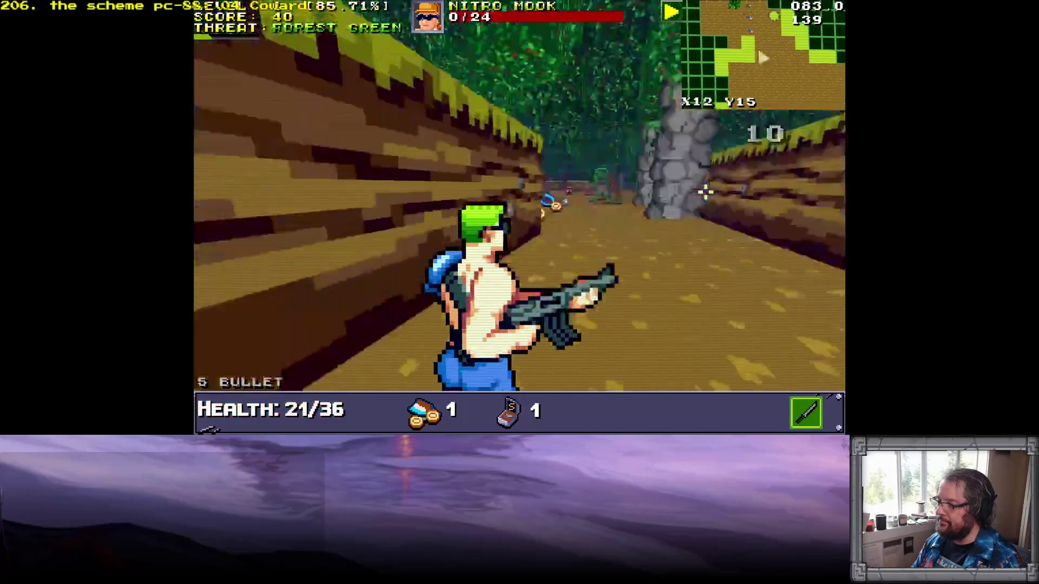
{"action": "key", "text": "w"}
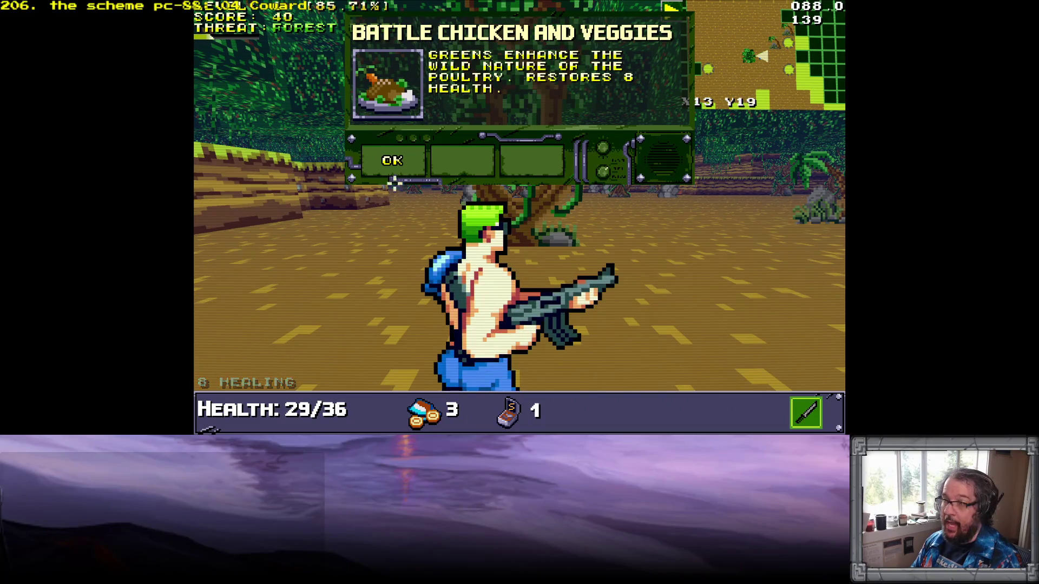
{"action": "key", "text": "w"}
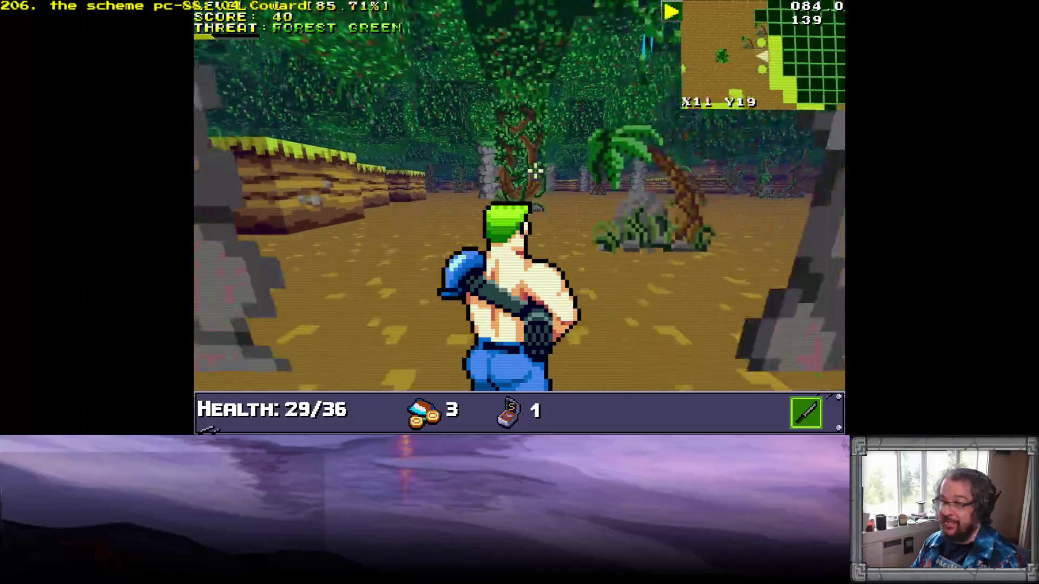
{"action": "key", "text": "w"}
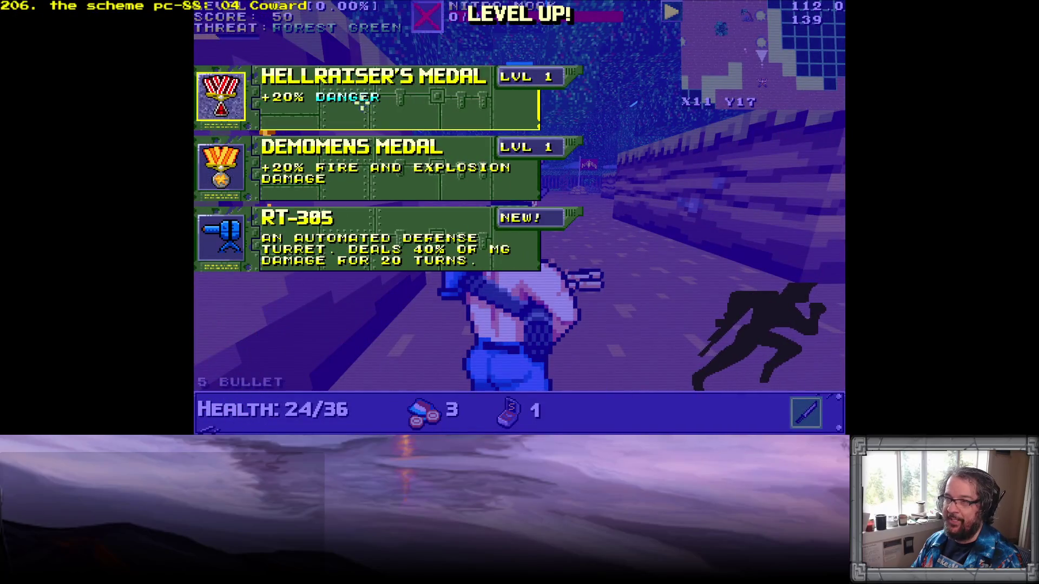
Step: Take Hellraiser's Medal, confirm +20% Danger in the stats overview, and resume facing down the corridor
{"action": "mouse_move", "coordinate": [334, 102]}
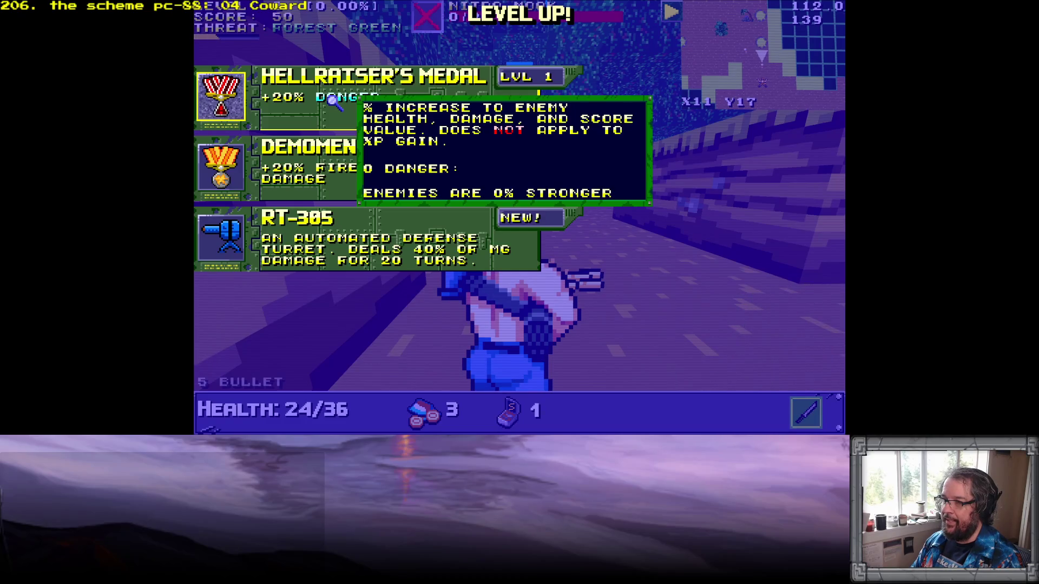
{"action": "left_click", "coordinate": [334, 102]}
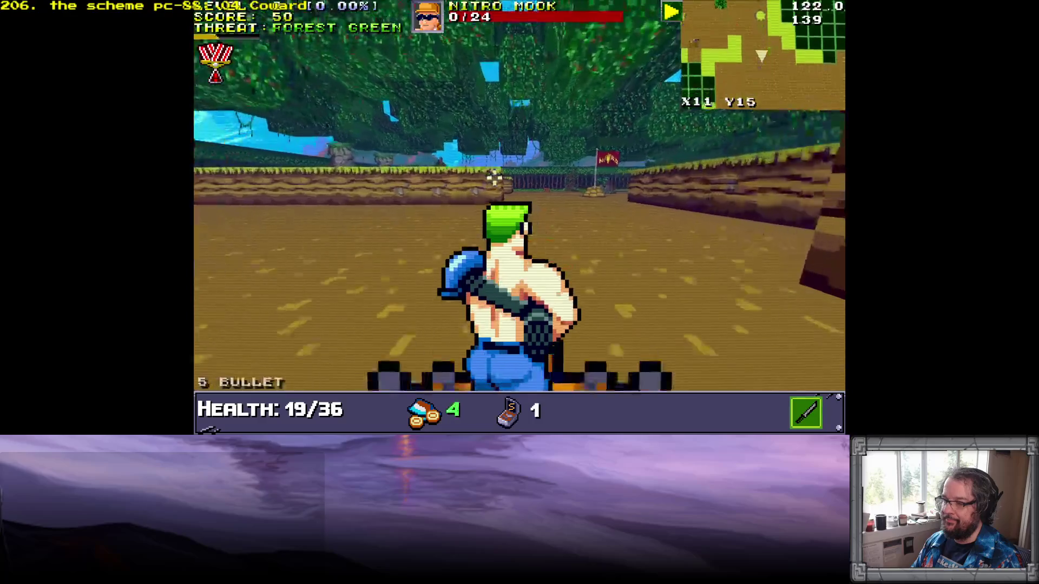
{"action": "key", "text": "Tab"}
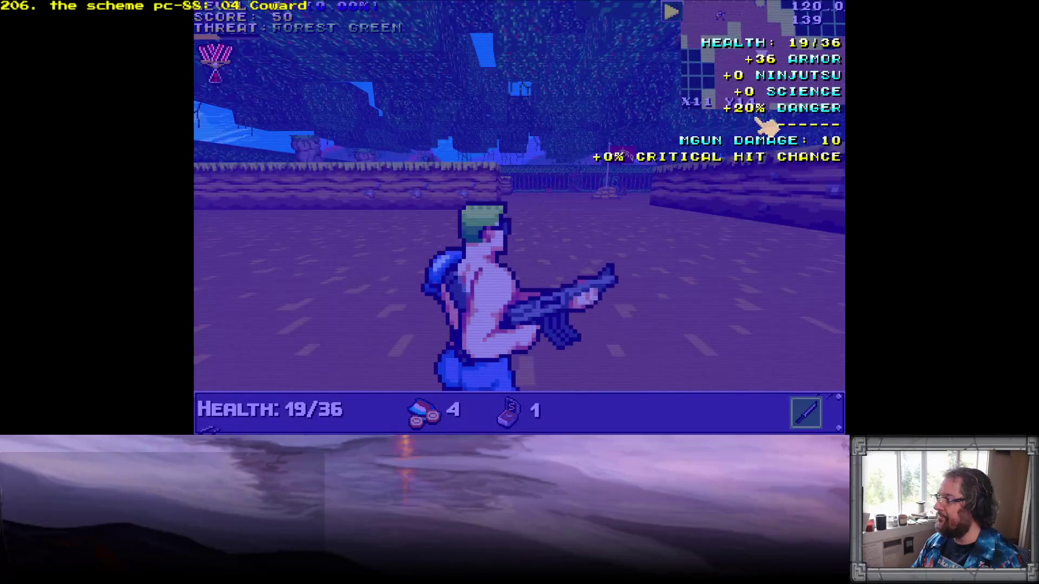
{"action": "mouse_move", "coordinate": [801, 114]}
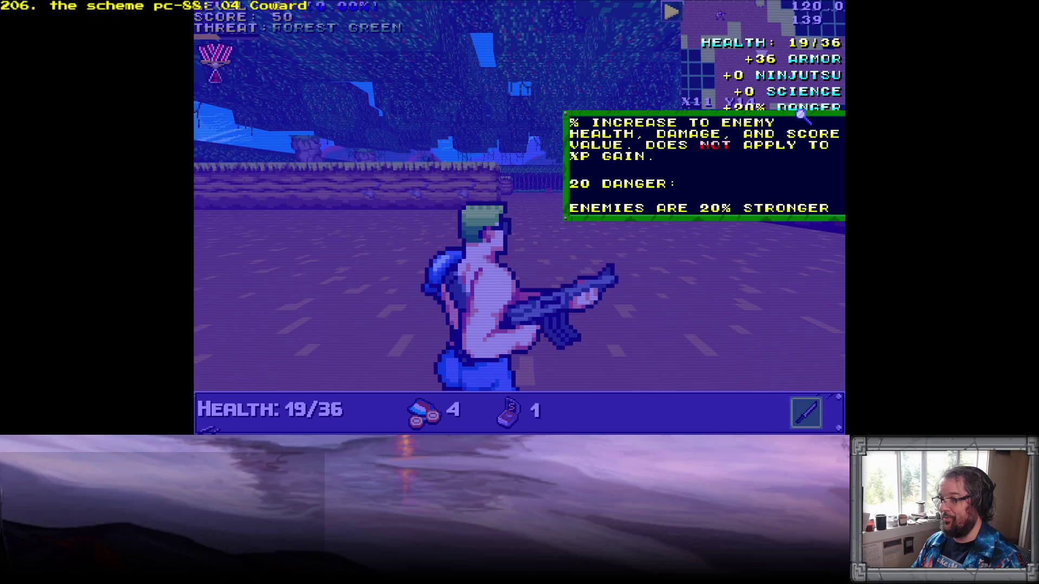
{"action": "key", "text": "Tab"}
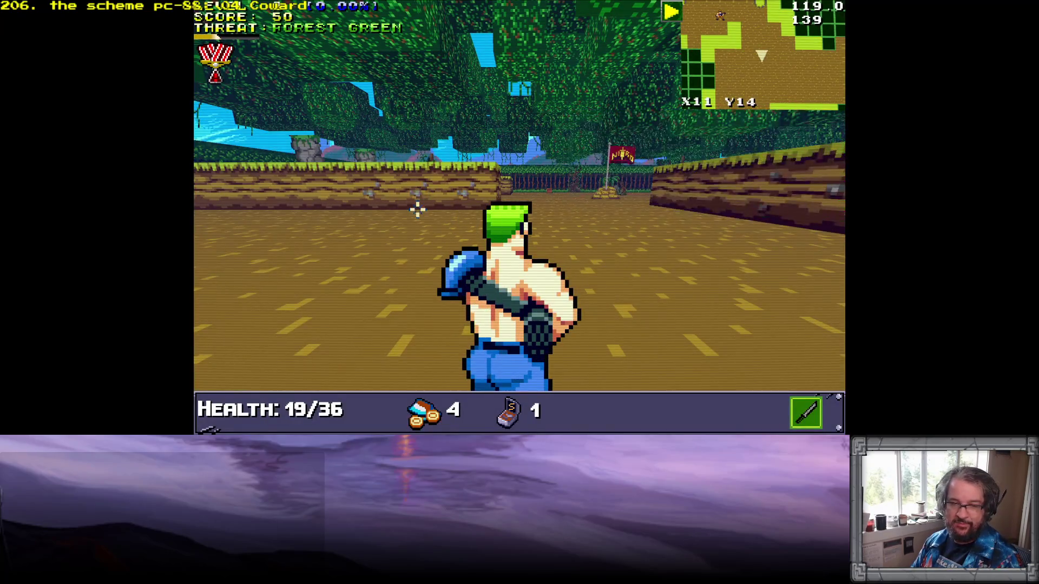
{"action": "key", "text": "Right"}
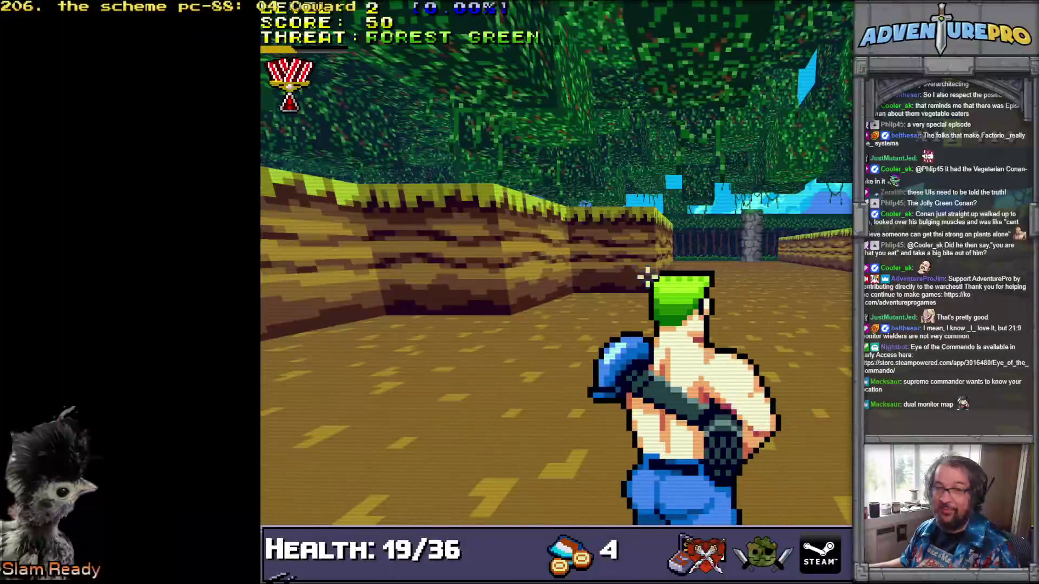
Step: Pause, switch to maximized display, recheck +36 armor in stats, then shrink the game over the editor
{"action": "key", "text": "Escape"}
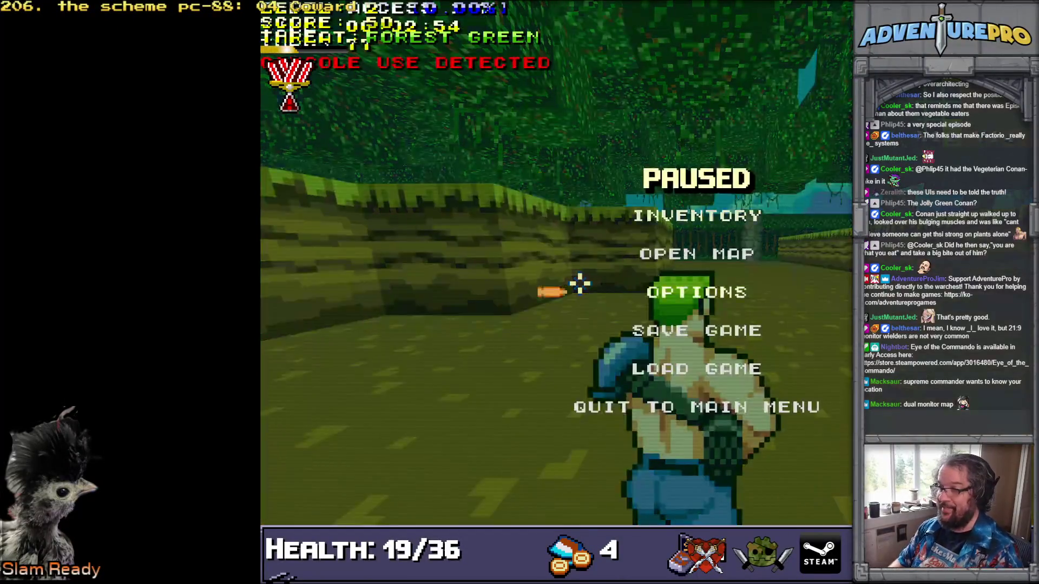
{"action": "key", "text": "F11"}
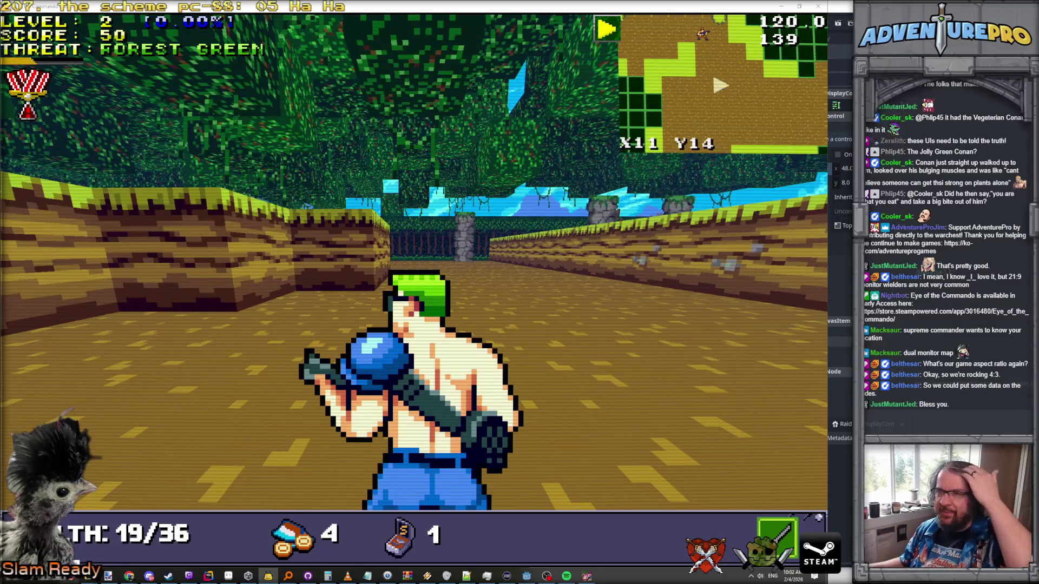
{"action": "key", "text": "Escape"}
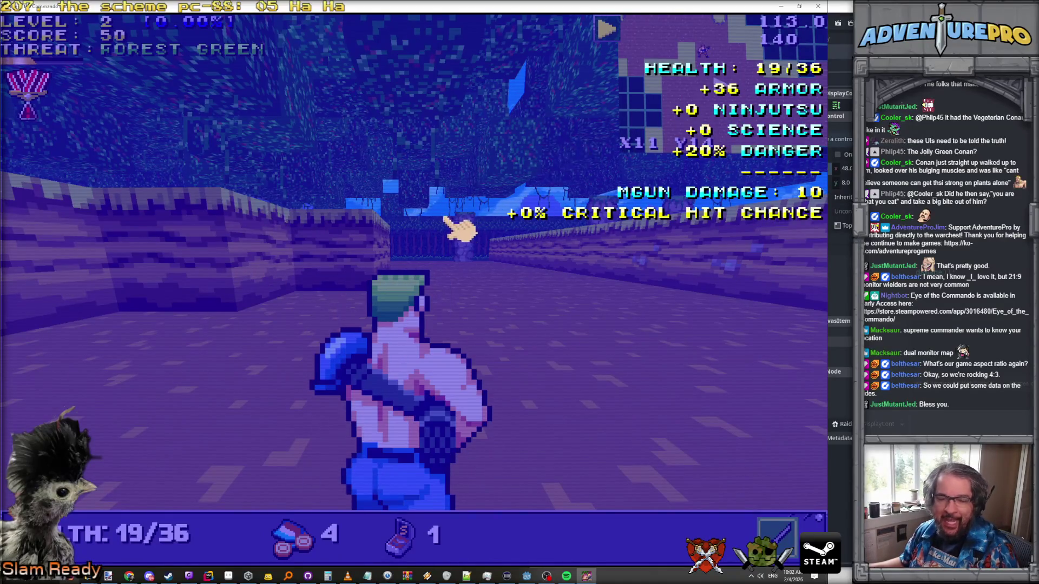
{"action": "key", "text": "Escape"}
{"action": "mouse_move", "coordinate": [393, 14]}
{"action": "left_mouse_down"}
{"action": "mouse_move", "coordinate": [422, 16]}
{"action": "mouse_move", "coordinate": [467, 54]}
{"action": "left_mouse_up"}
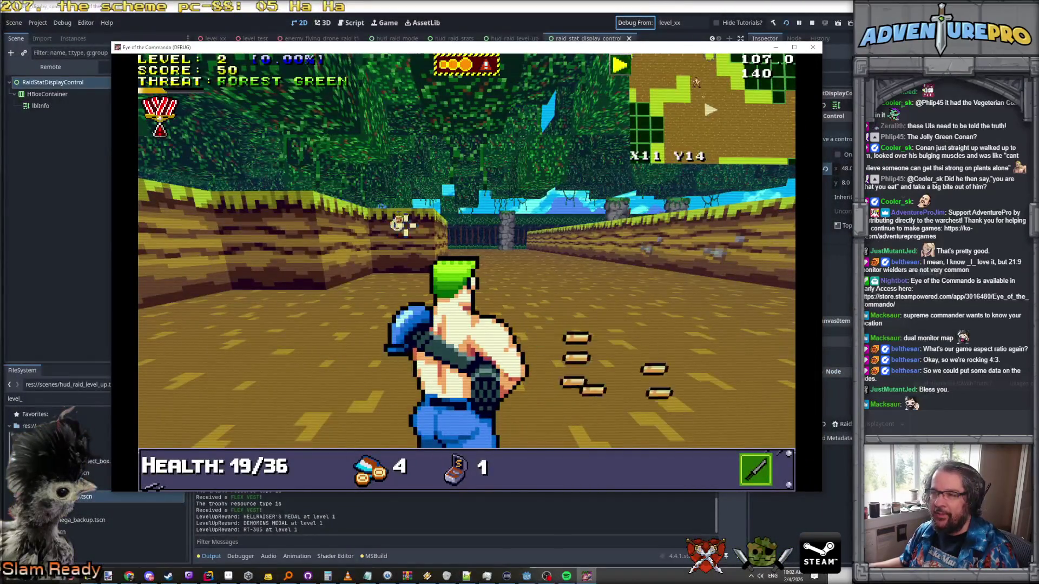